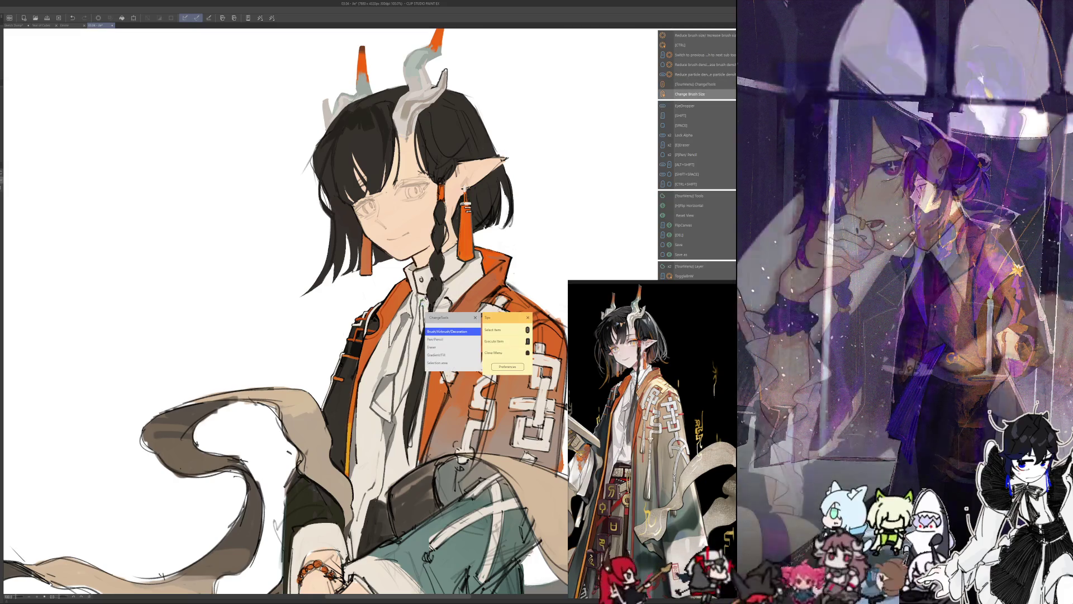
# - Dismiss the sub tool popup and touch up the jacket's white pattern with sampled colours
pyautogui.press('Escape')
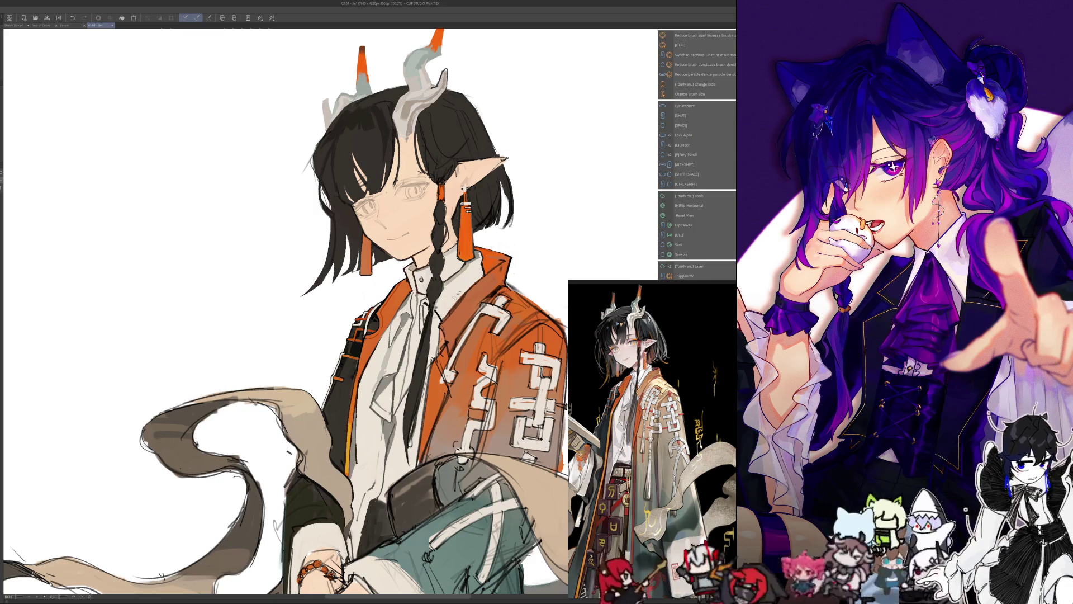
pyautogui.press('alt')
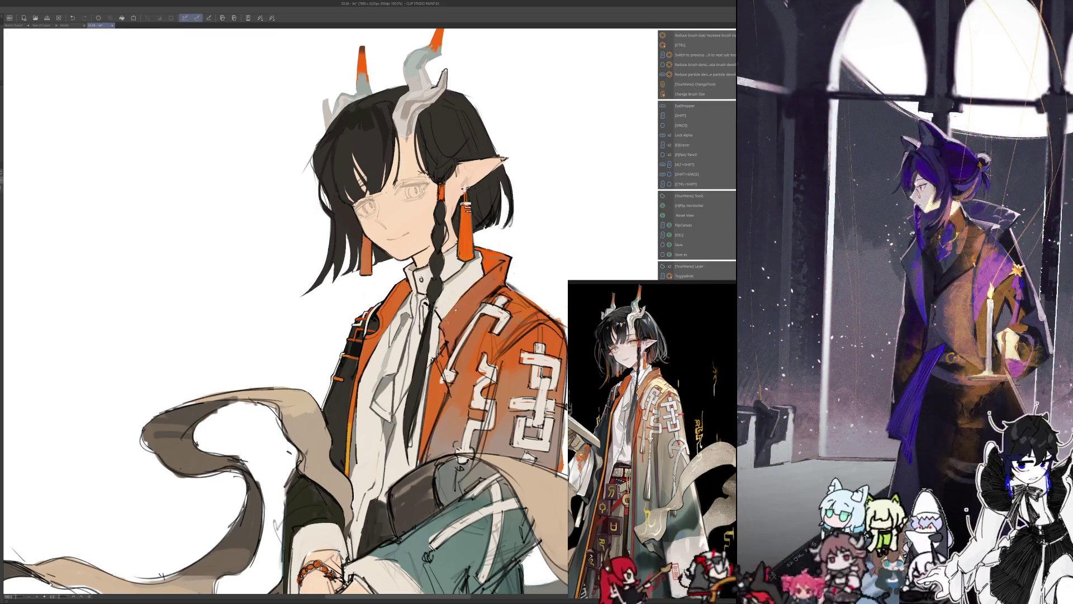
pyautogui.hotkey('ctrl', 'alt')
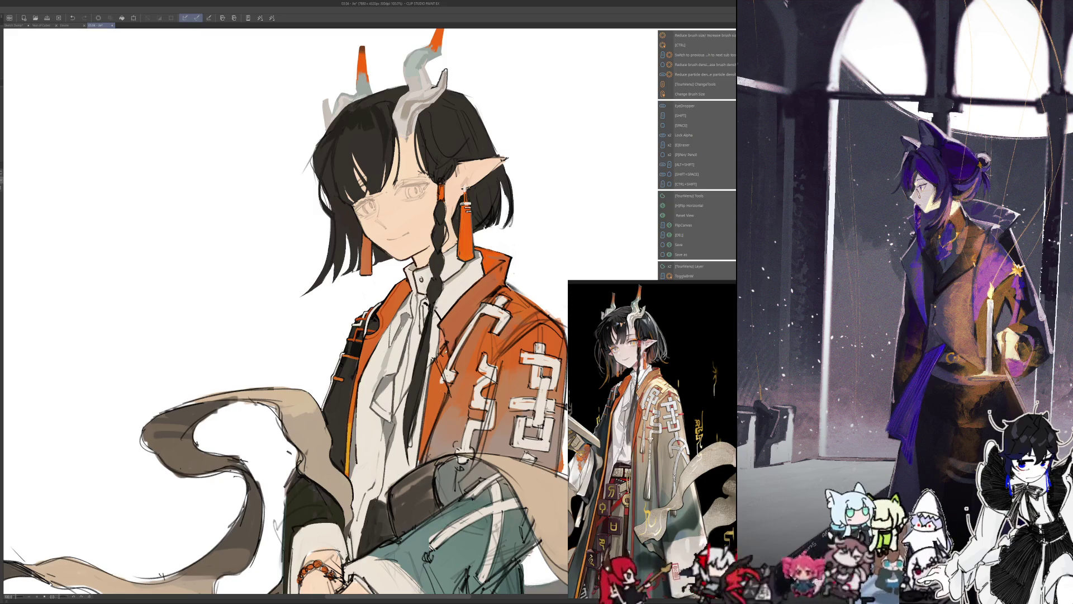
pyautogui.moveTo(394, 210); pyautogui.dragTo(447, 136)
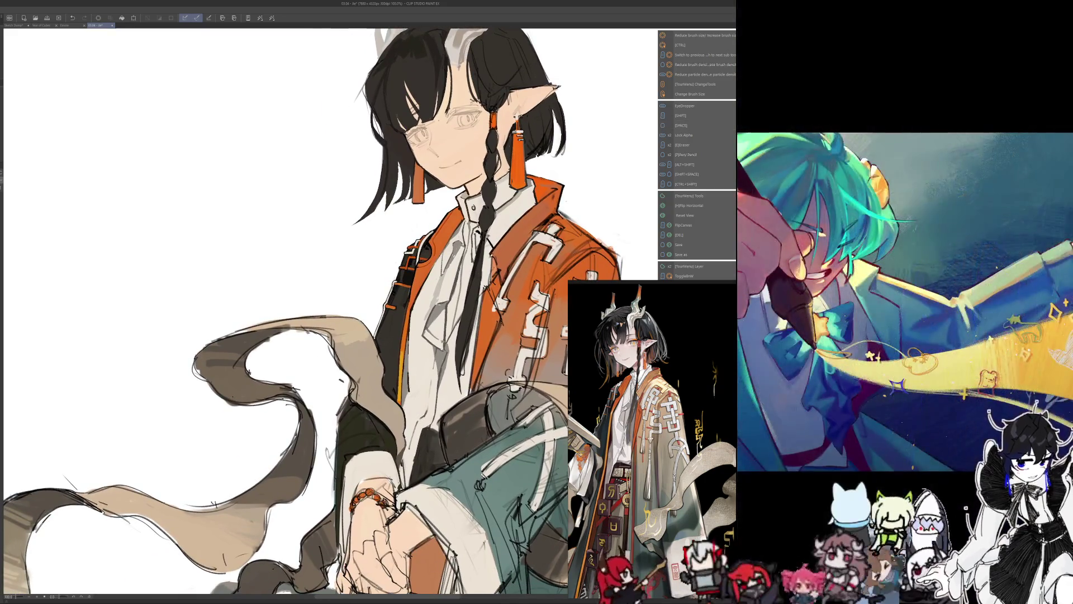
# - Paint the orange jacket, white shirt and sleeves with sampled colours, zoomed in slightly
pyautogui.press('i')
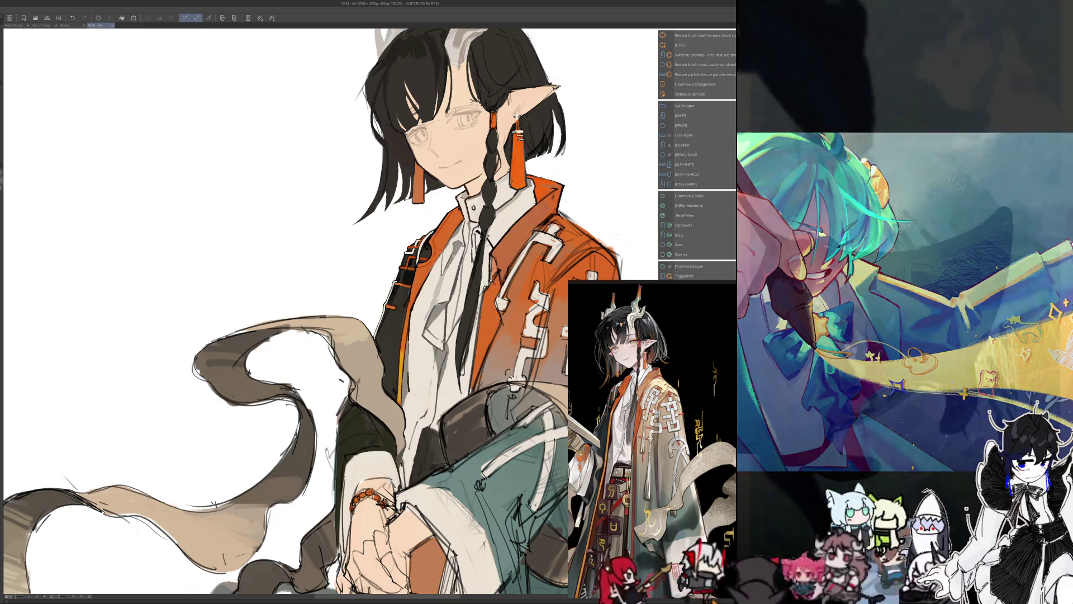
pyautogui.moveTo(336, 252); pyautogui.dragTo(325, 274)
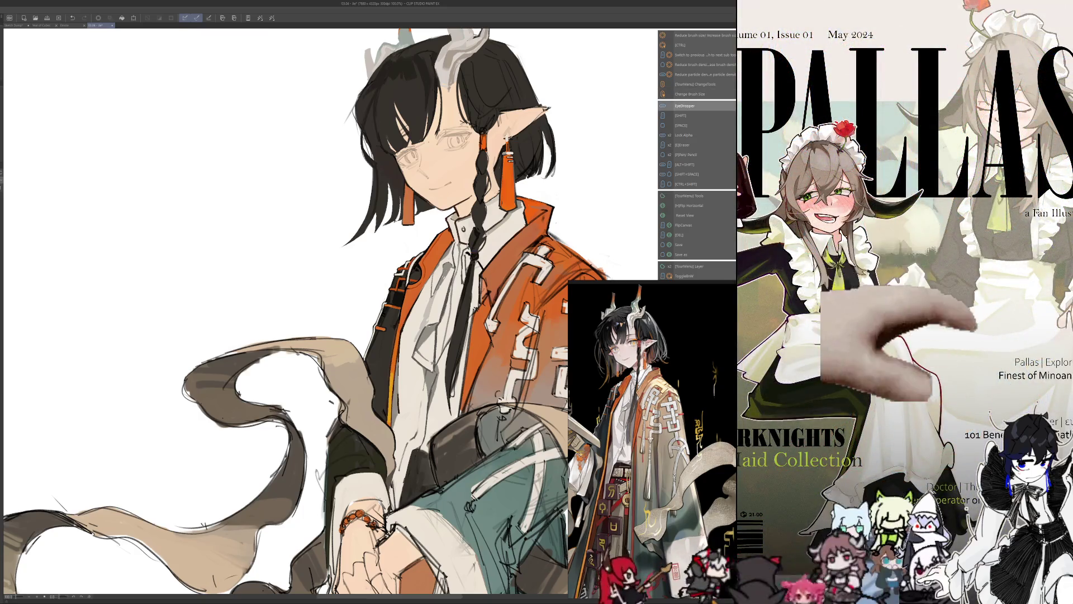
pyautogui.hotkey('ctrl', '+')
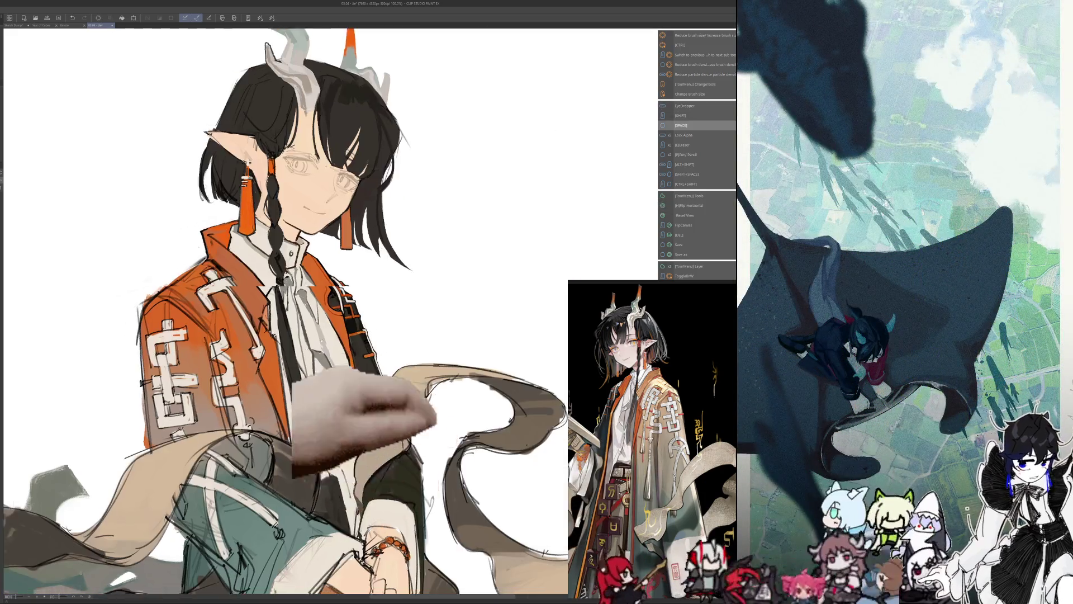
# - Tilt the canvas to paint the sleeves and hands, then turn it back upright
pyautogui.moveTo(453, 335); pyautogui.dragTo(512, 277)
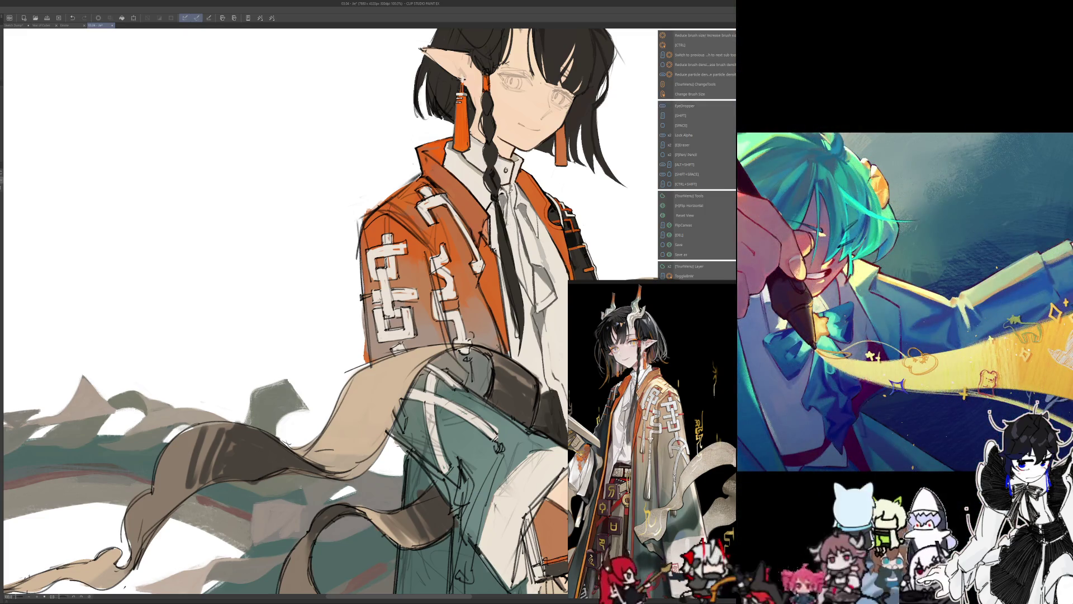
pyautogui.moveTo(452, 92); pyautogui.dragTo(461, 86)
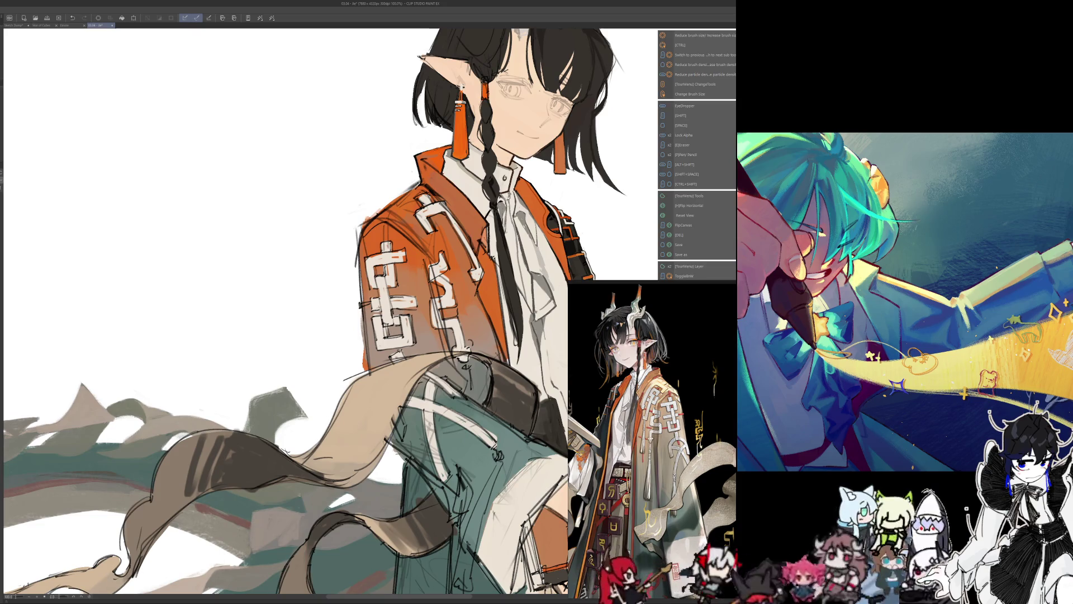
pyautogui.moveTo(460, 86); pyautogui.dragTo(487, 109)
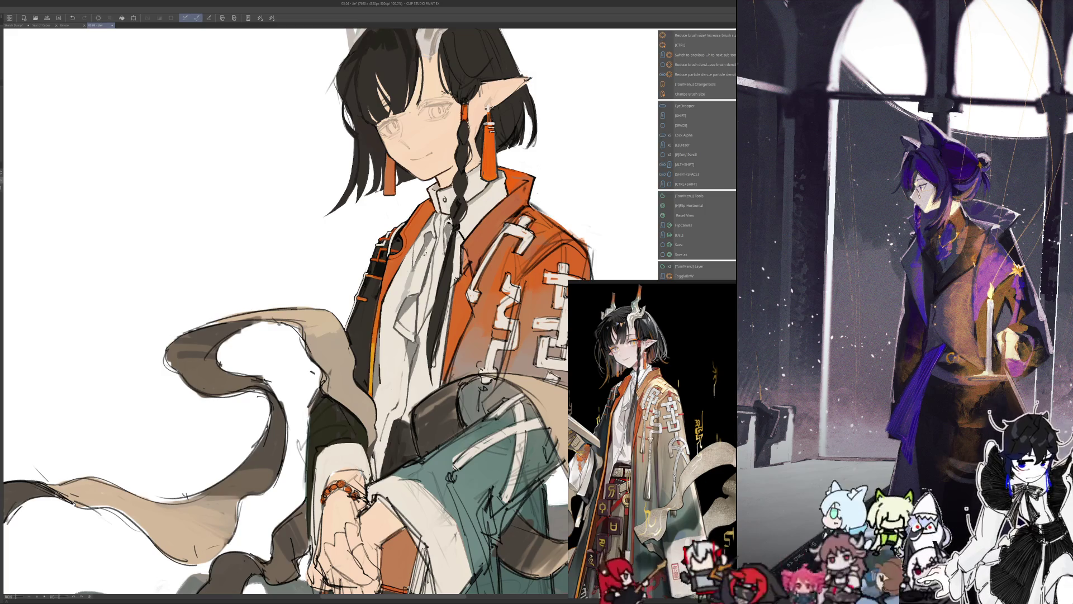
# - Touch up the hands and book with sampled colours and check the drawing mirrored
pyautogui.press('i')
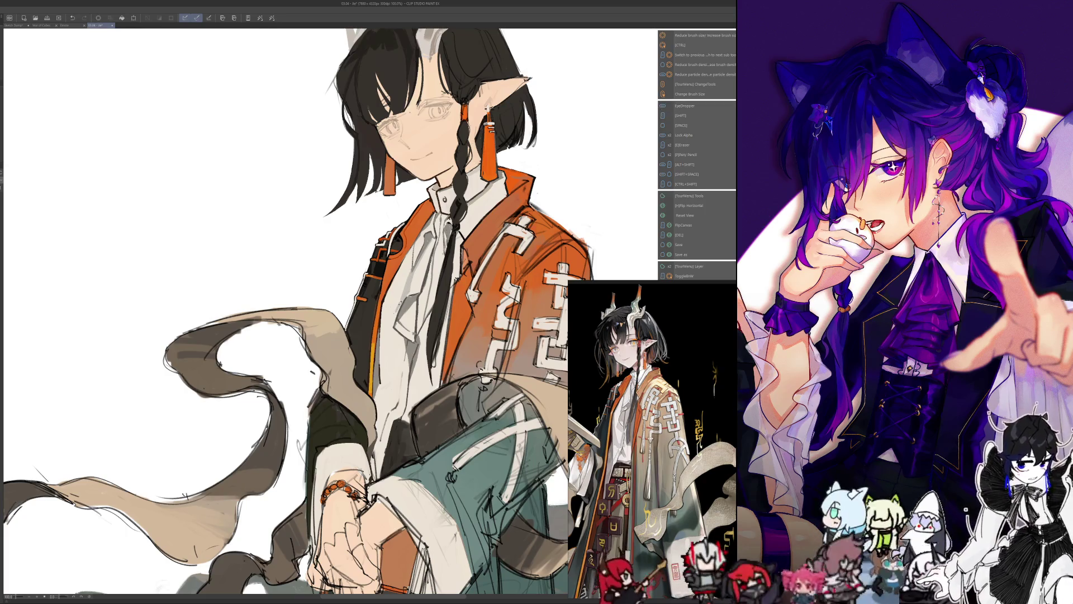
pyautogui.press('i')
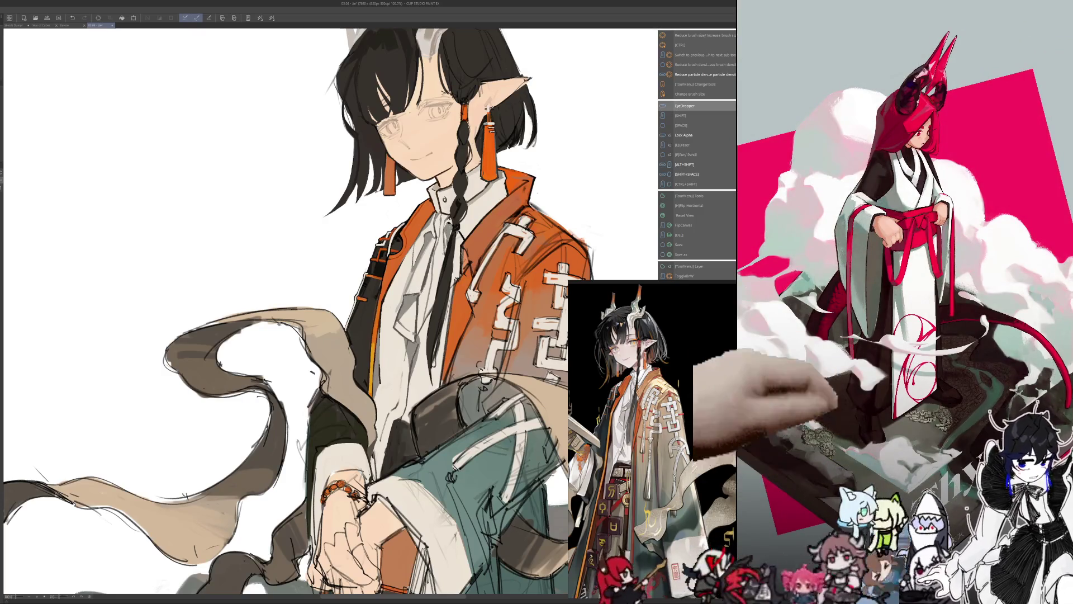
pyautogui.press('h')
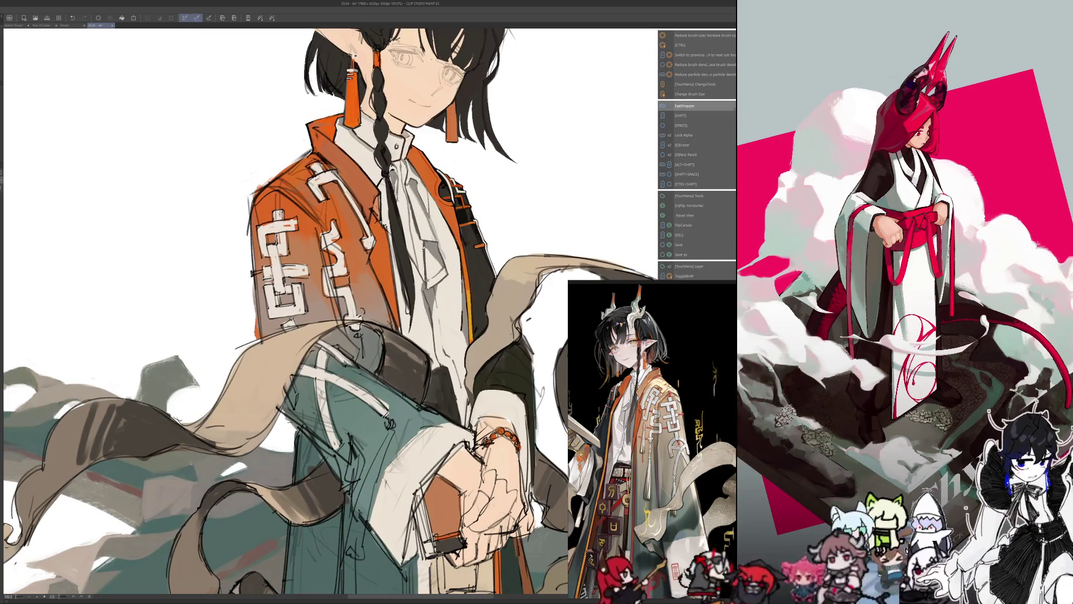
pyautogui.press('h')
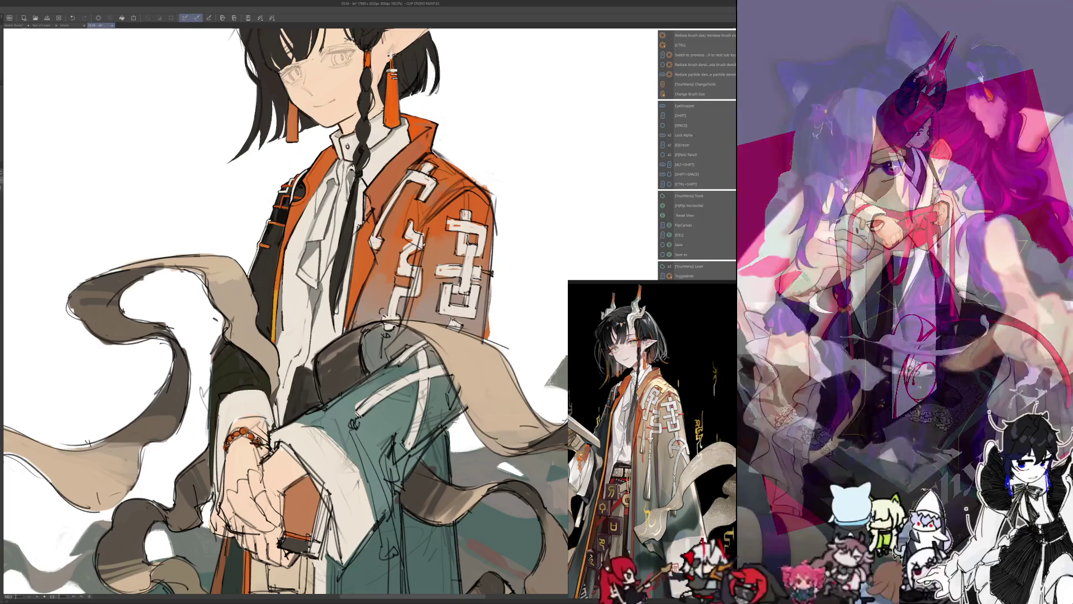
# - Refine the sleeves, face and jacket details with a resized brush, then mirror the view
pyautogui.moveTo(251, 336); pyautogui.dragTo(394, 306)
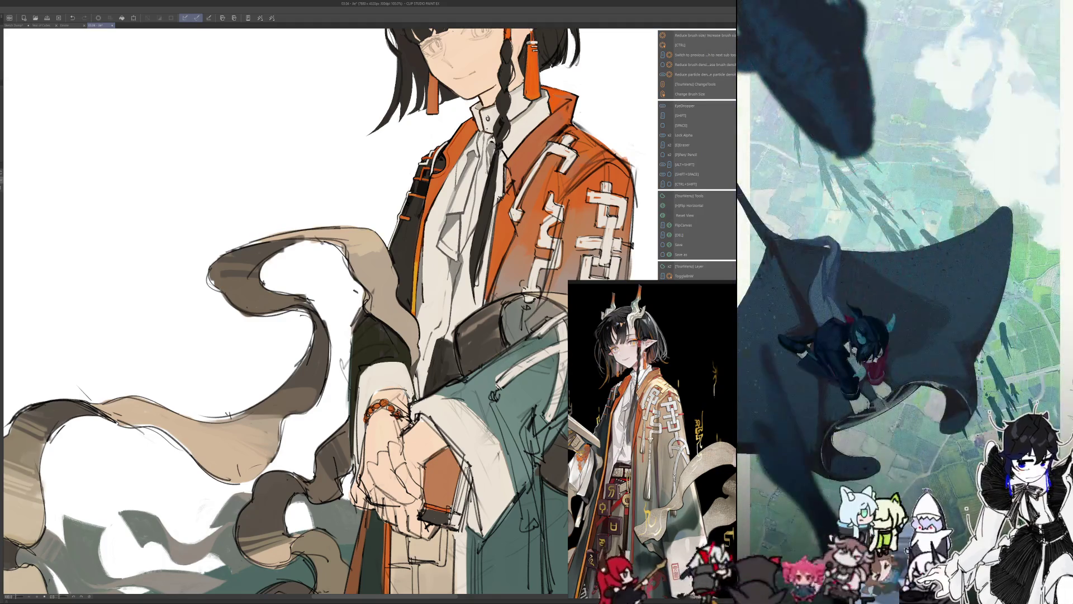
pyautogui.moveTo(319, 310); pyautogui.dragTo(302, 372)
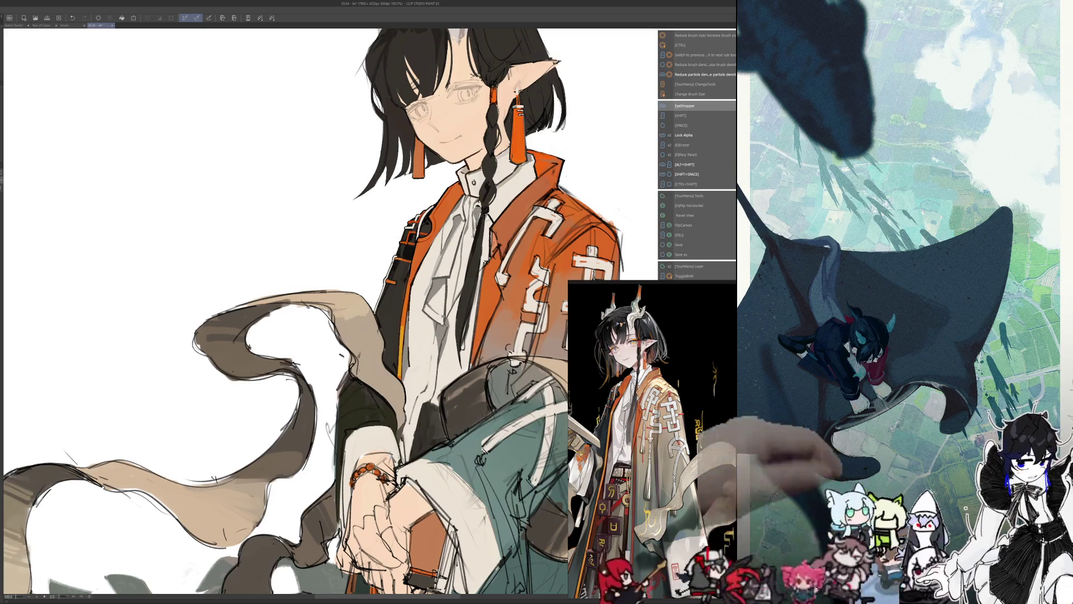
pyautogui.hotkey('ctrl', 'alt')
pyautogui.hotkey('ctrl', 'alt')
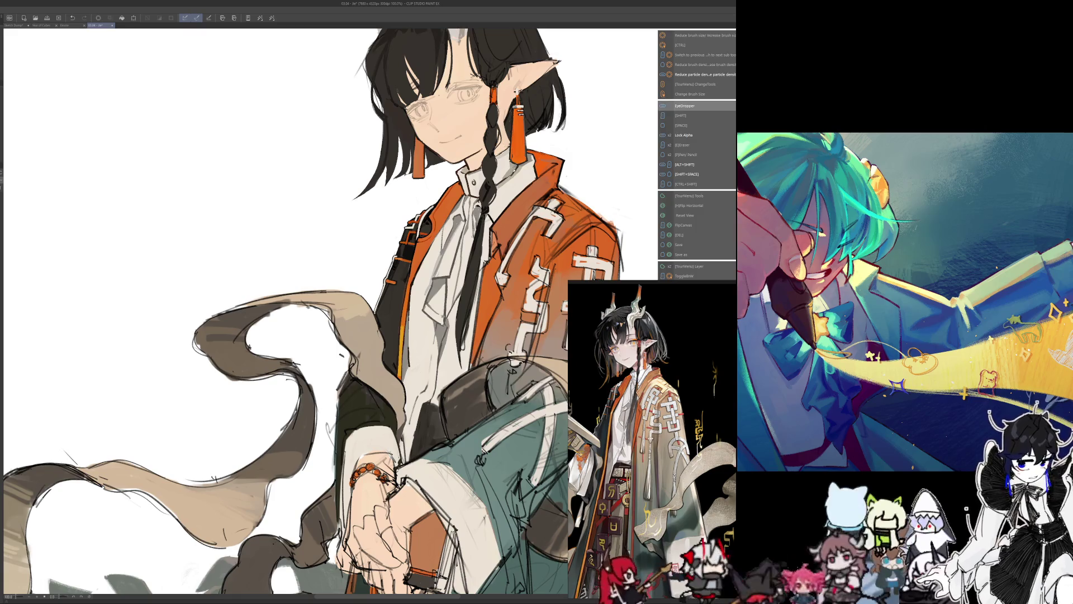
pyautogui.press('h')
# - Restore the normal view and paint the jacket pattern with sampled colours
pyautogui.moveTo(523, 157); pyautogui.dragTo(696, 159)
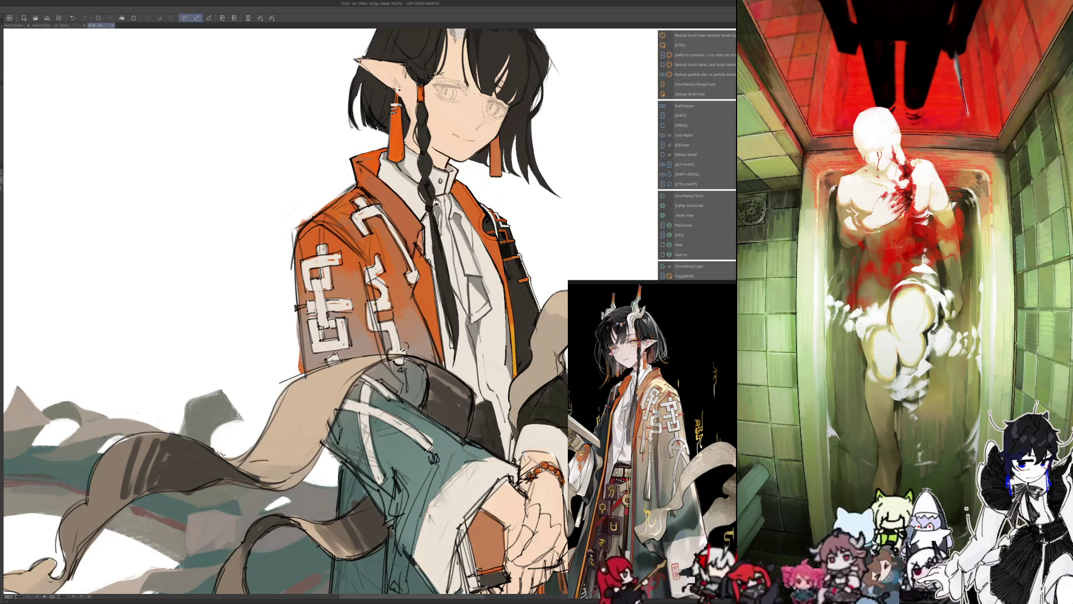
pyautogui.press('i')
pyautogui.press('h')
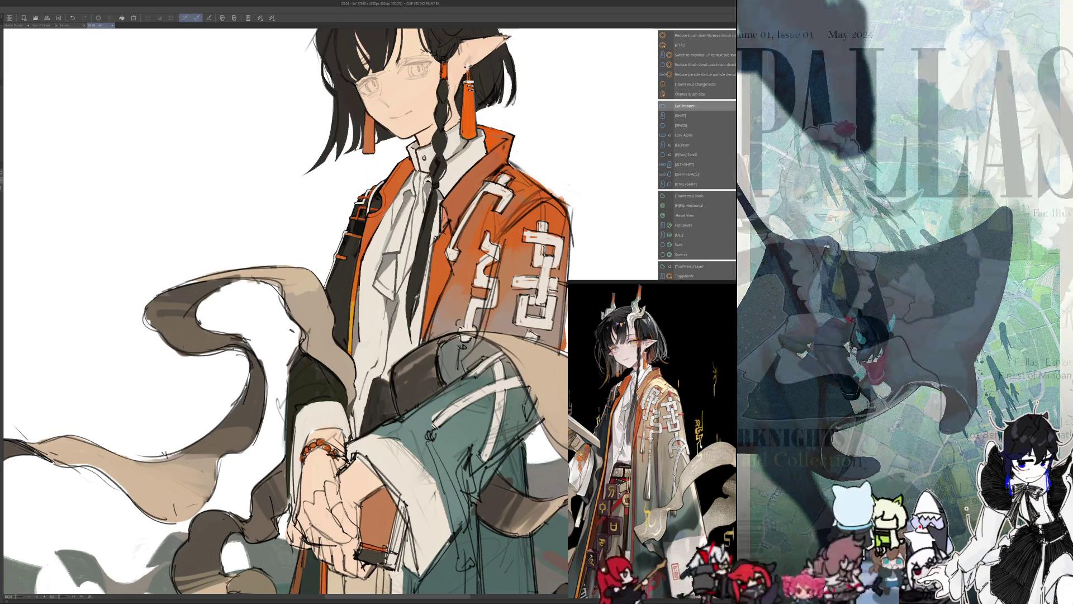
pyautogui.press('alt')
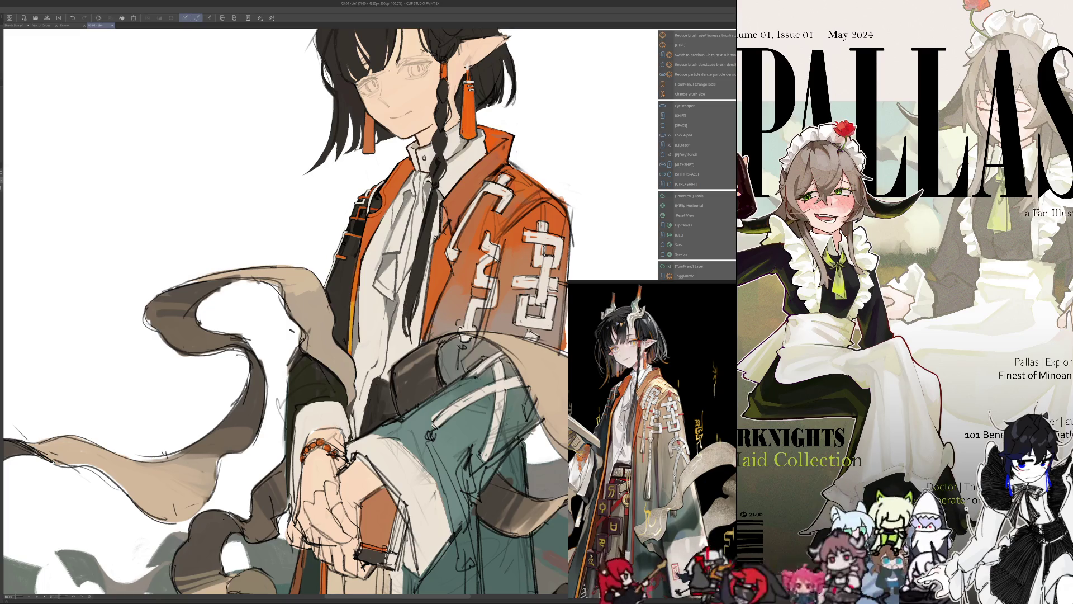
# - Refine the scarf and sleeve edges with a resized brush and sampled colours
pyautogui.press('i')
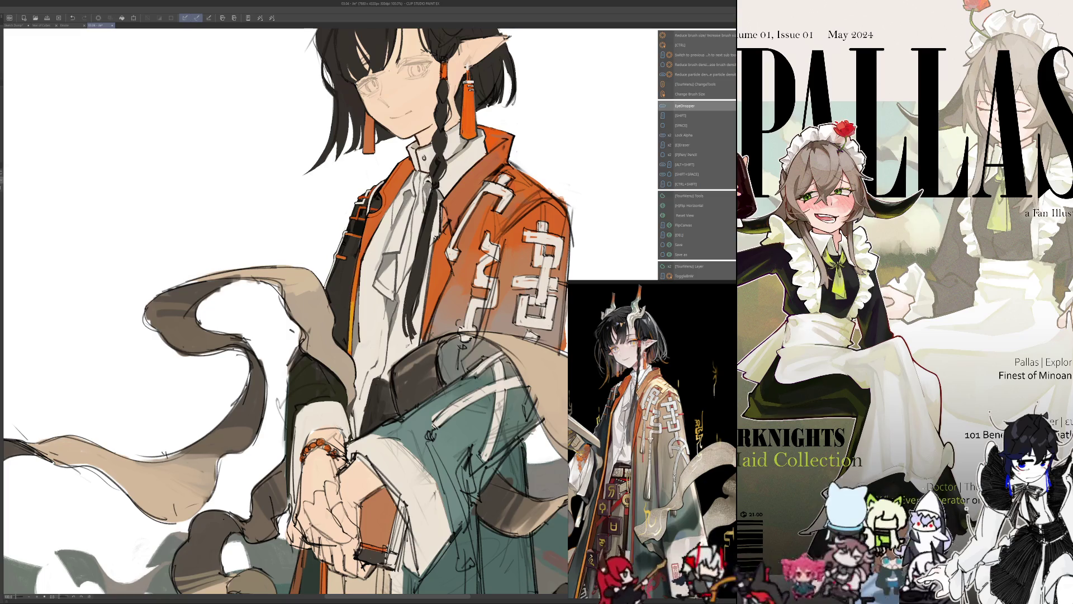
pyautogui.press(']')
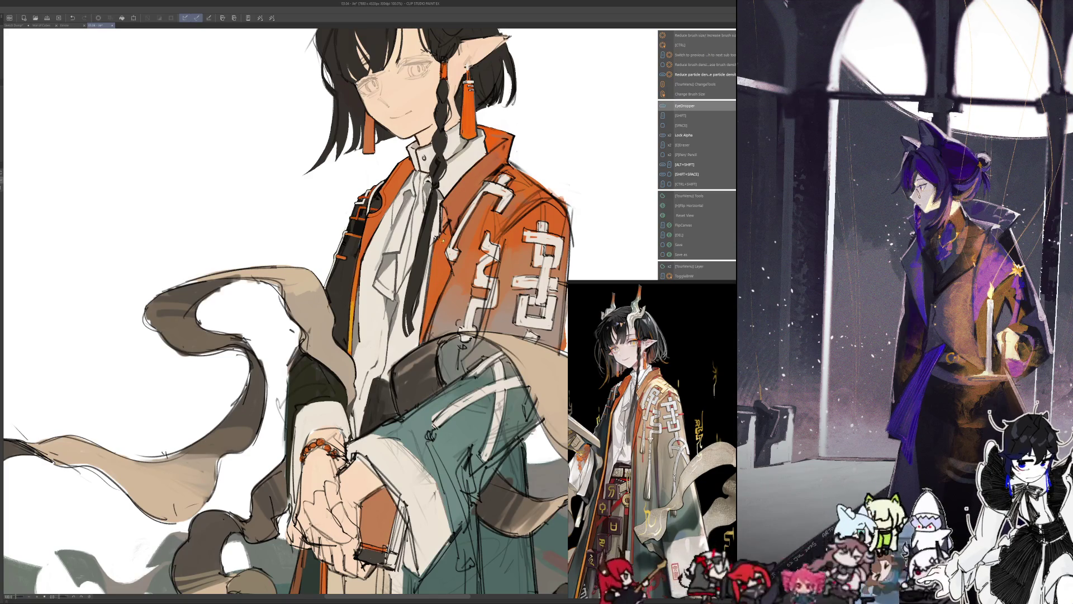
pyautogui.press('shift')
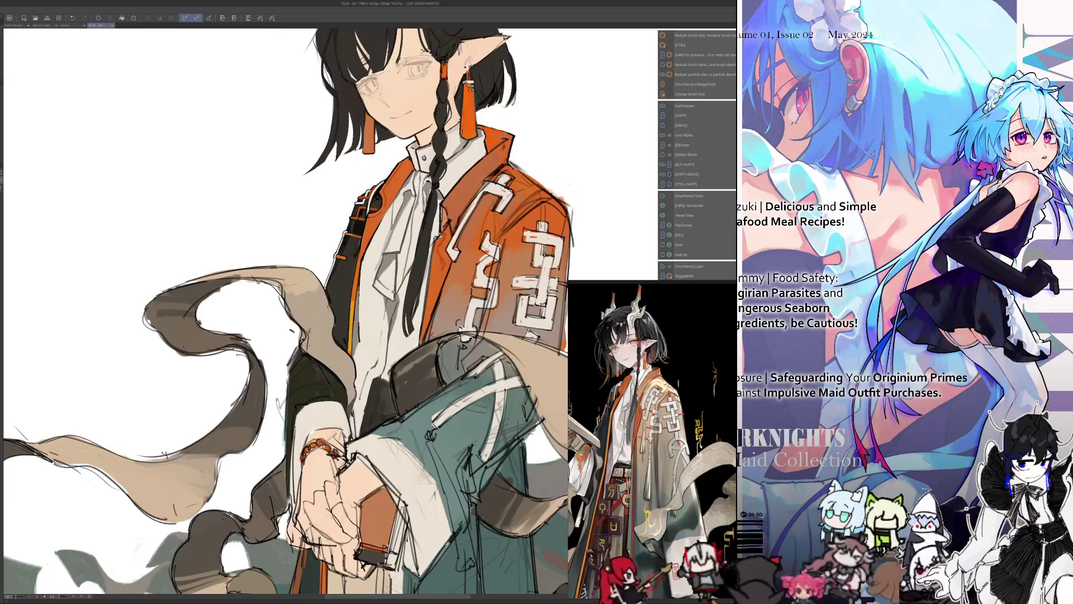
pyautogui.press('i')
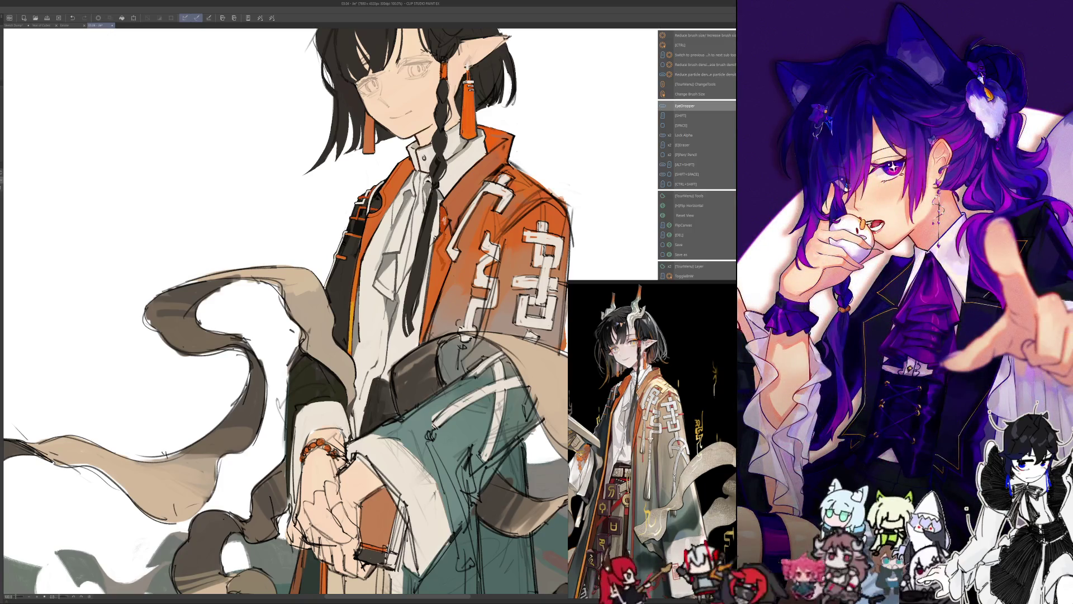
pyautogui.scroll(1, 293, 310)
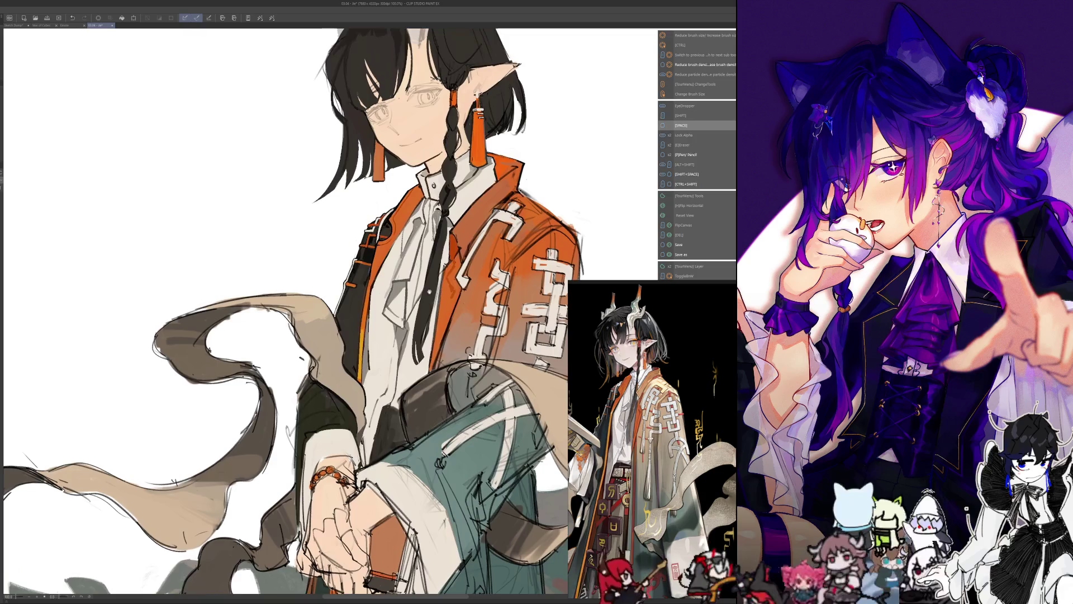
# - Work sampled colours into the orange jacket and white shirt
pyautogui.moveTo(293, 311); pyautogui.dragTo(319, 310)
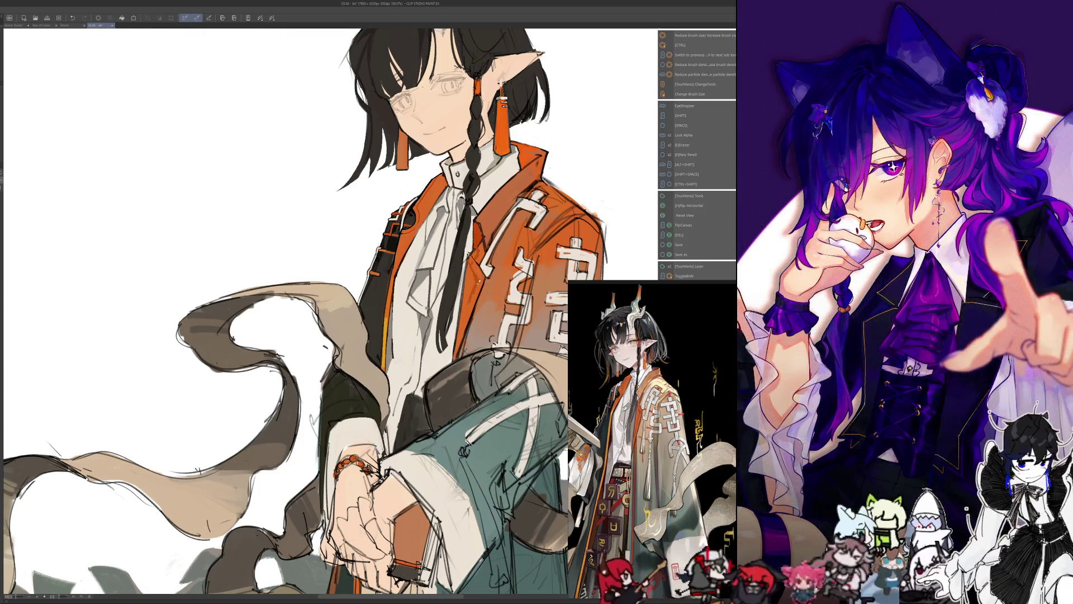
pyautogui.press('alt')
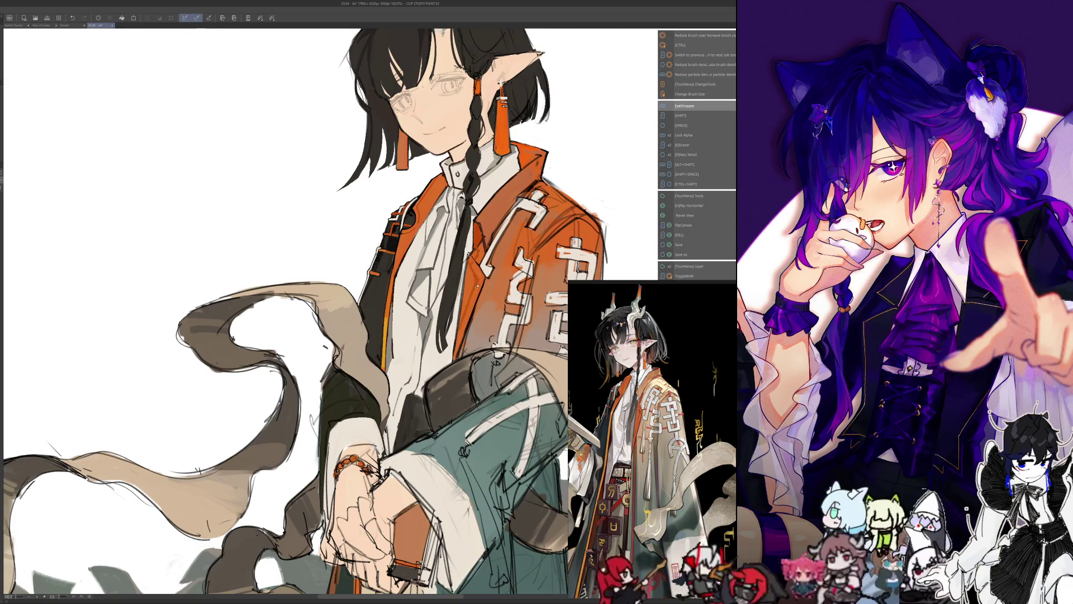
pyautogui.moveTo(335, 310); pyautogui.dragTo(339, 327)
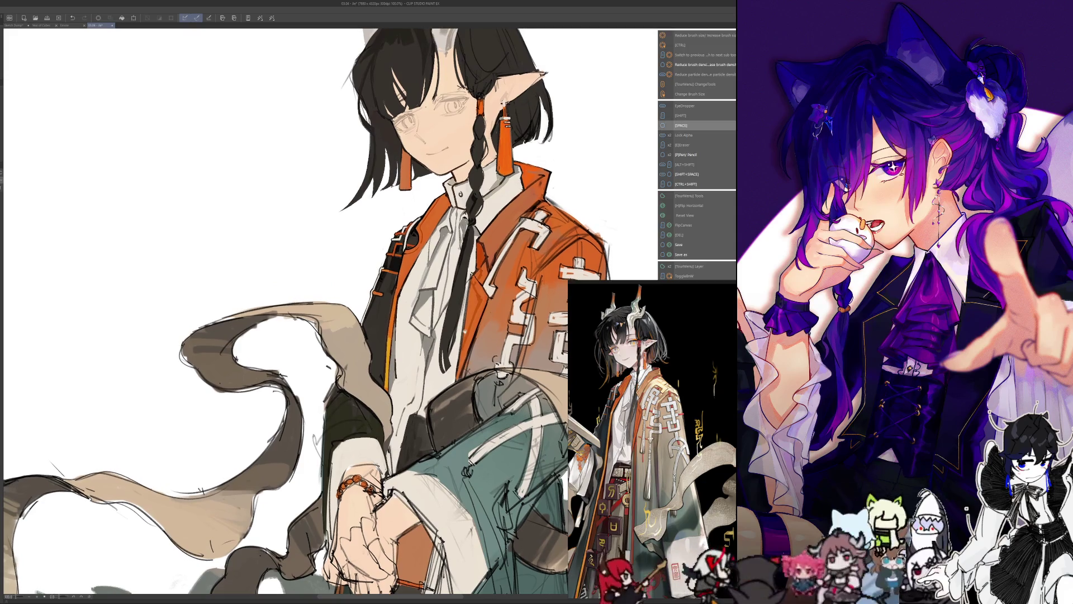
pyautogui.press('alt')
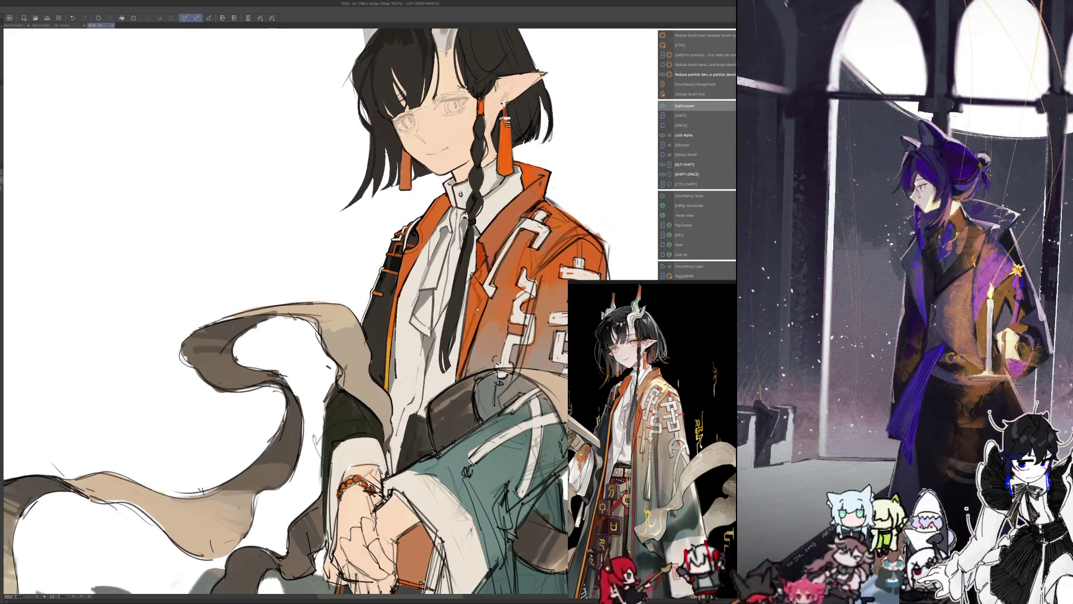
pyautogui.press('alt')
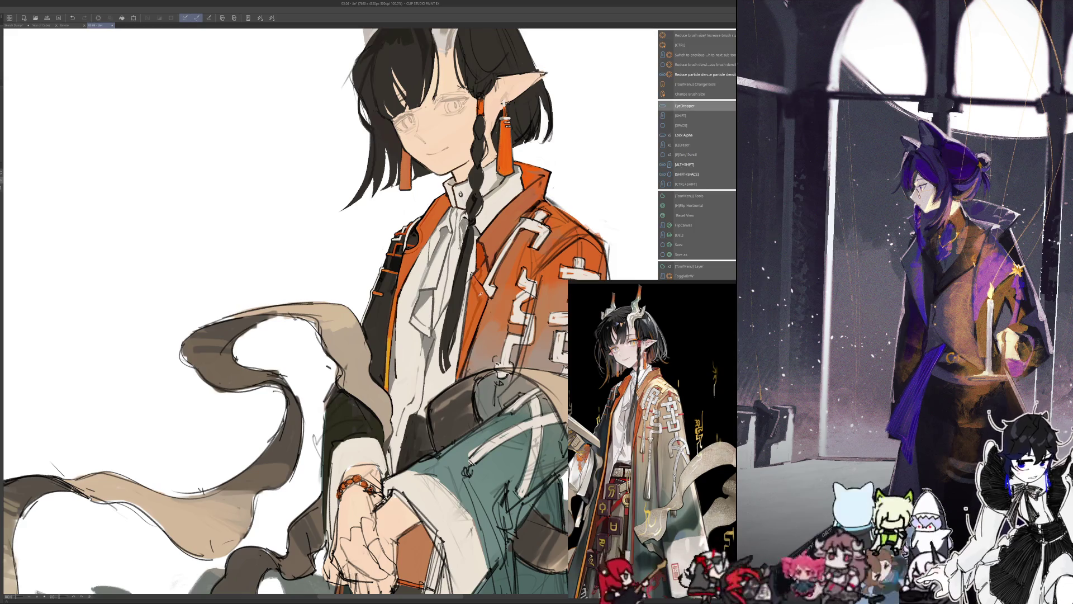
pyautogui.press('alt')
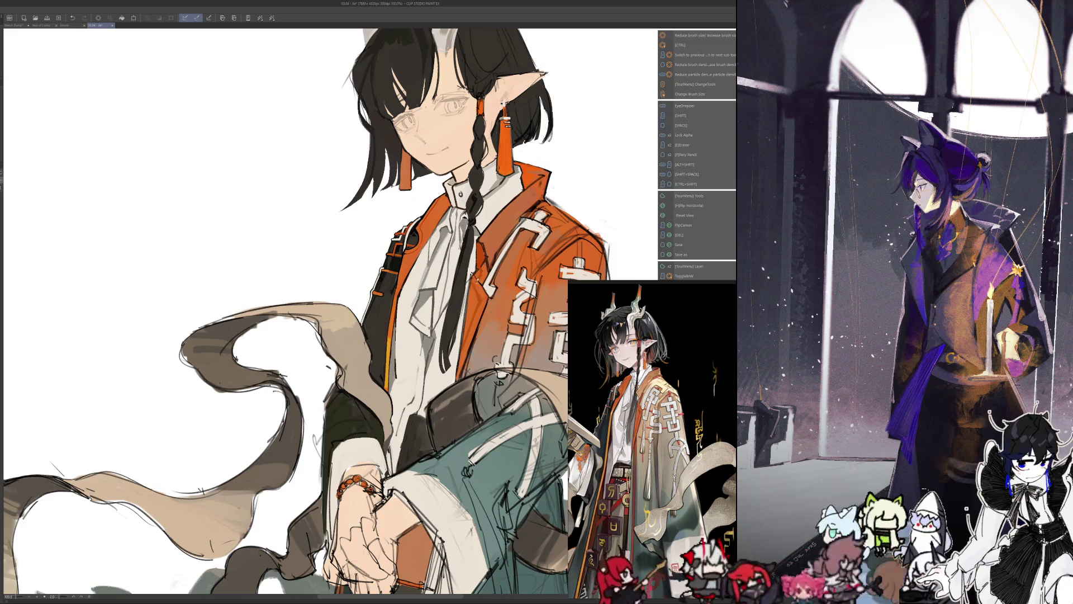
pyautogui.press('alt')
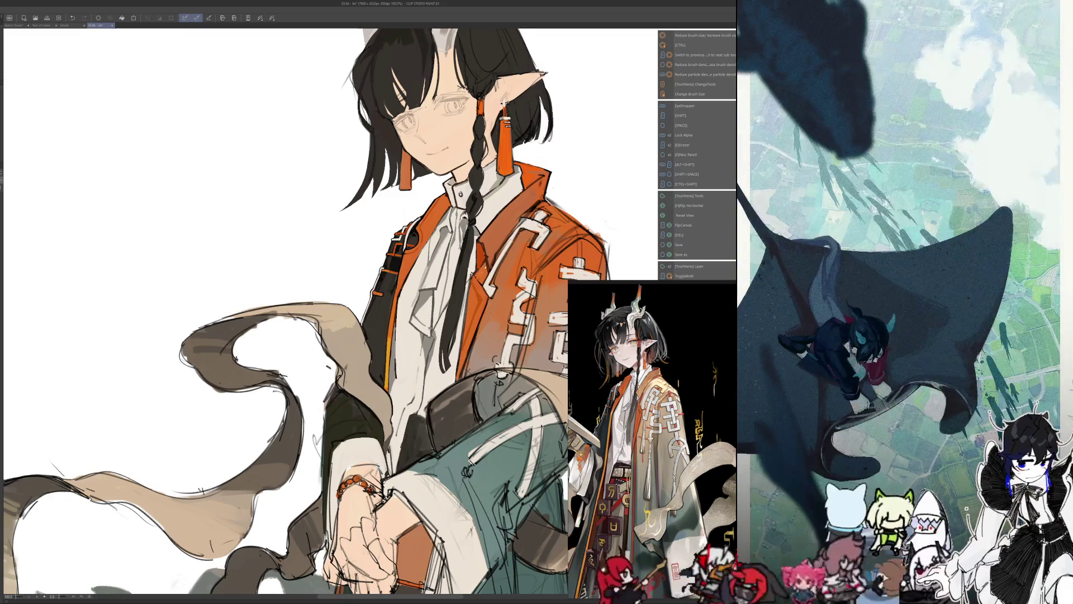
pyautogui.press('shift')
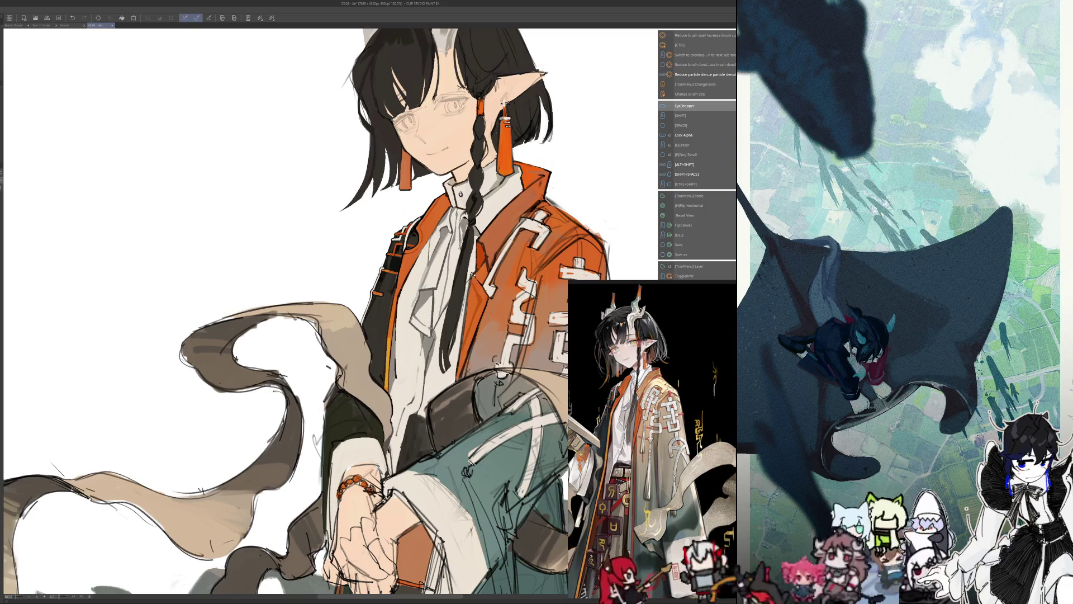
pyautogui.press('shift')
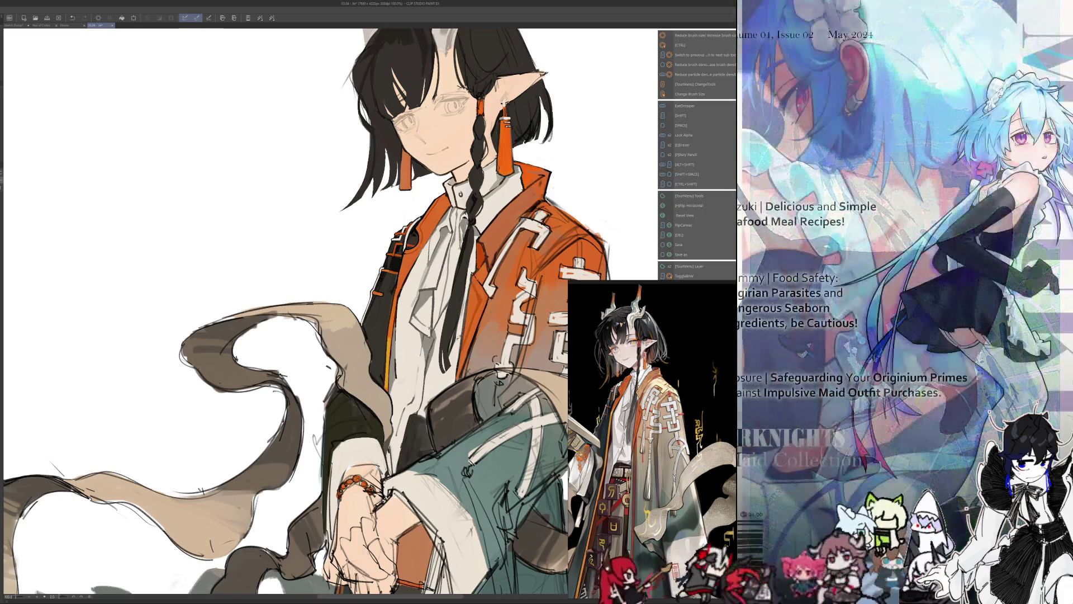
# - Continue colour work on the jacket, briefly checking the quick tool list
pyautogui.press('space')
pyautogui.moveTo(336, 310); pyautogui.dragTo(343, 323)
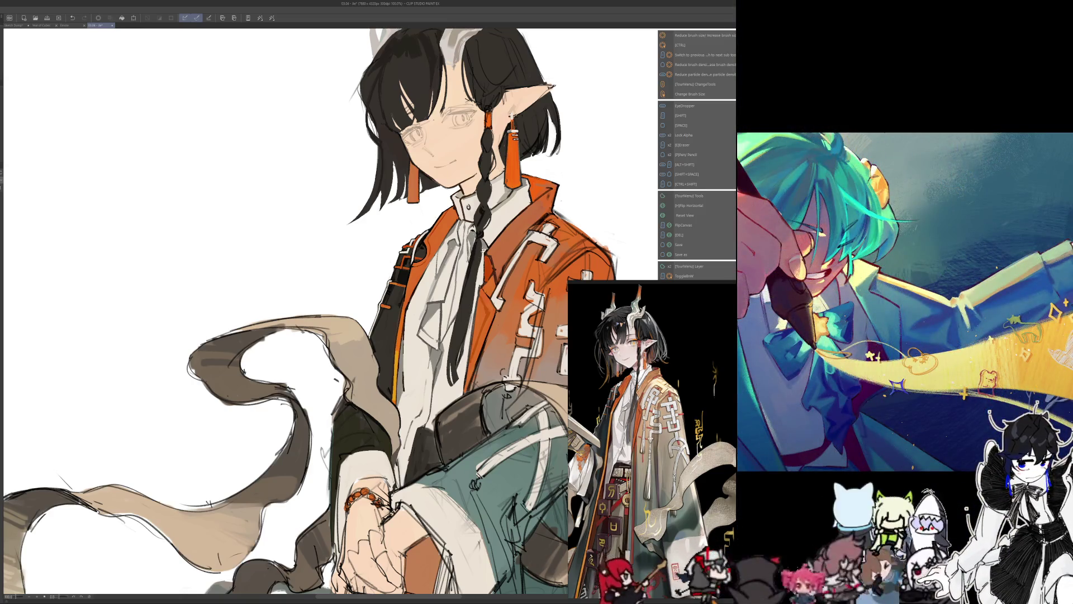
pyautogui.press('i')
pyautogui.press('i')
pyautogui.press('i')
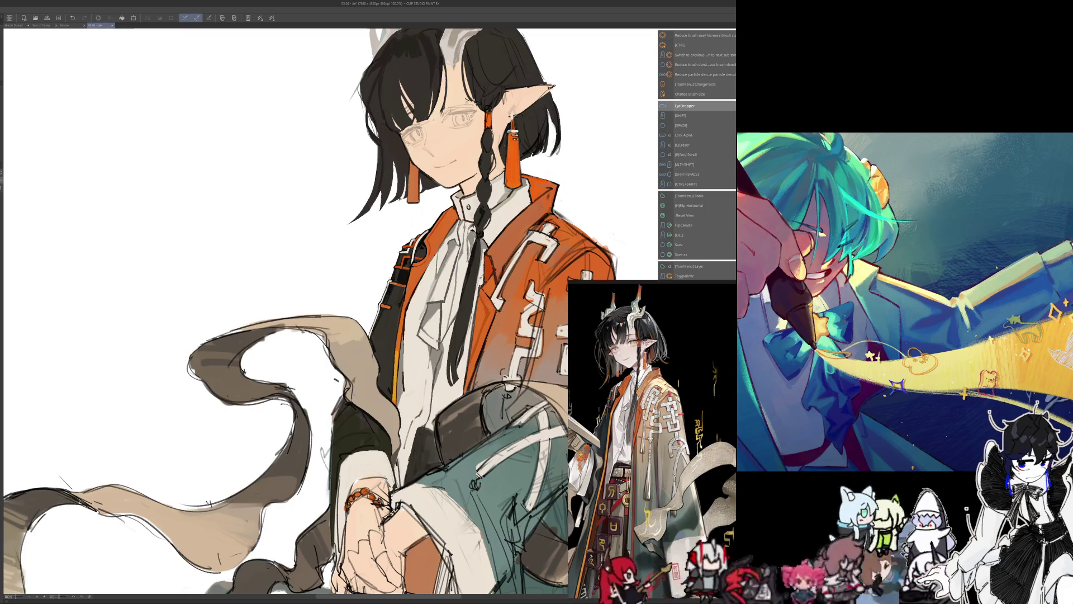
pyautogui.press('F1')
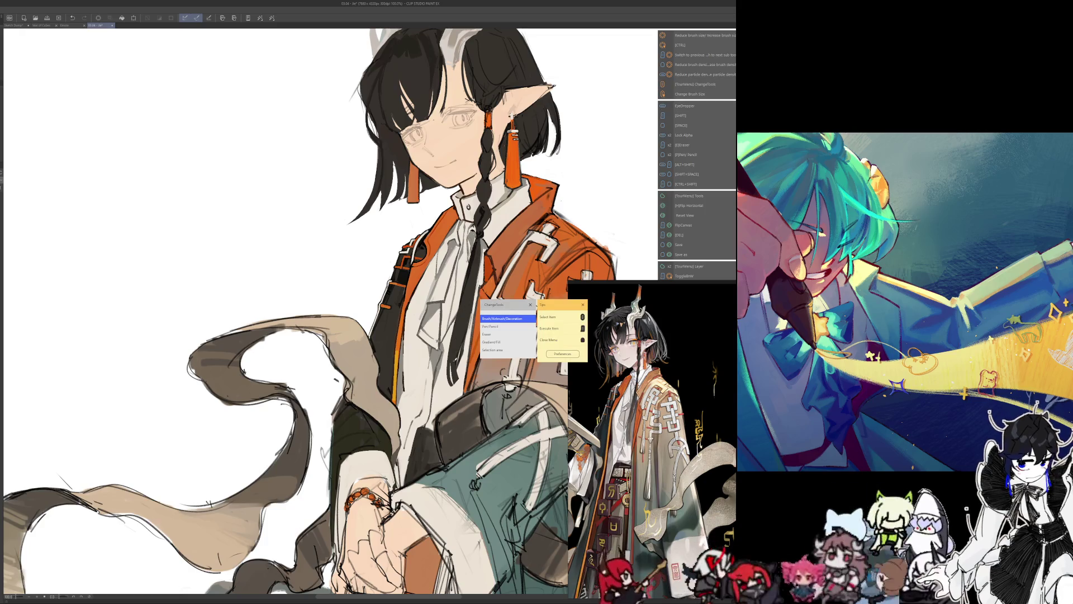
pyautogui.press('Escape')
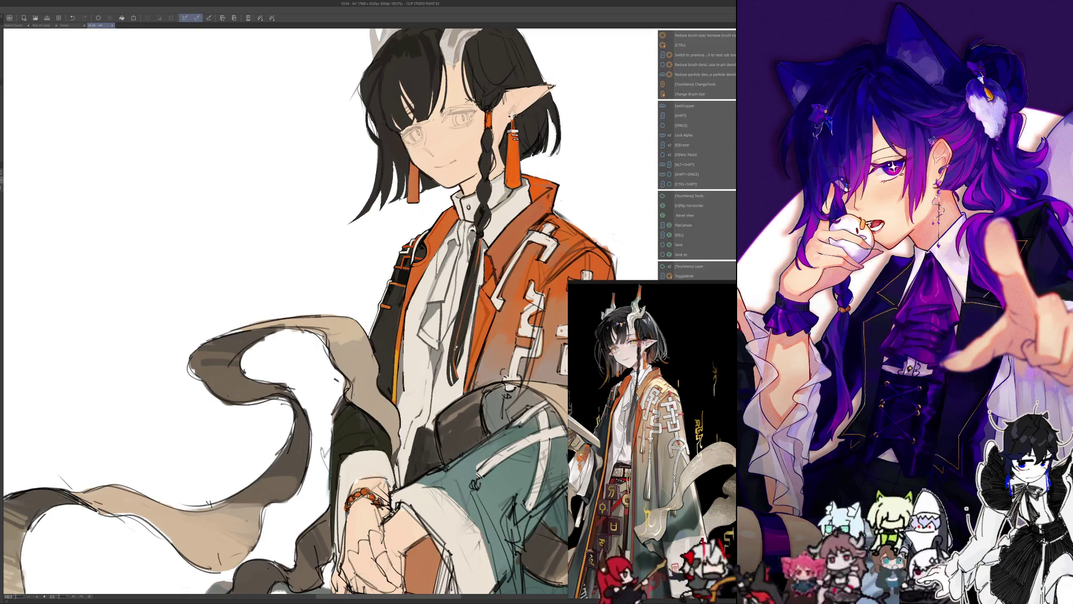
pyautogui.press('alt')
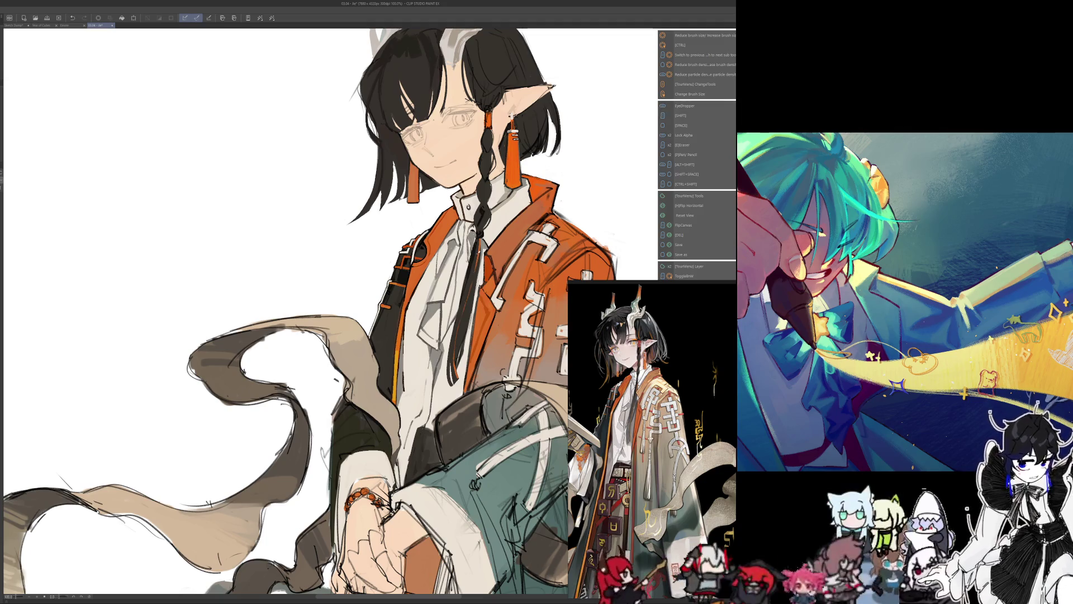
pyautogui.moveTo(335, 335); pyautogui.dragTo(331, 327)
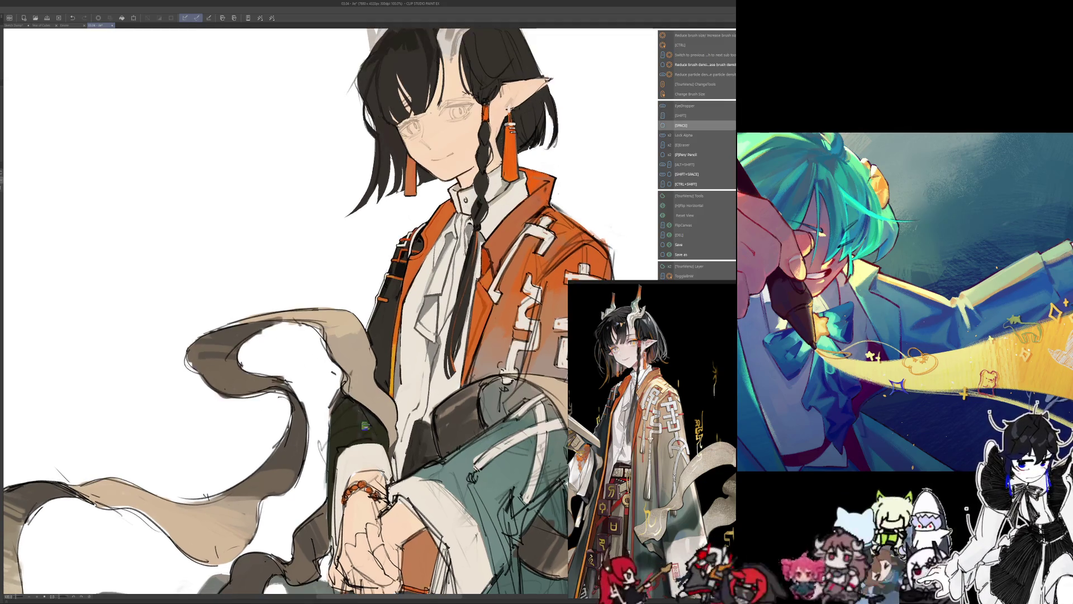
# - Switch documents to the reactor flowchart canvas
pyautogui.hotkey('ctrl', '0')
pyautogui.hotkey('ctrl', 'Tab')
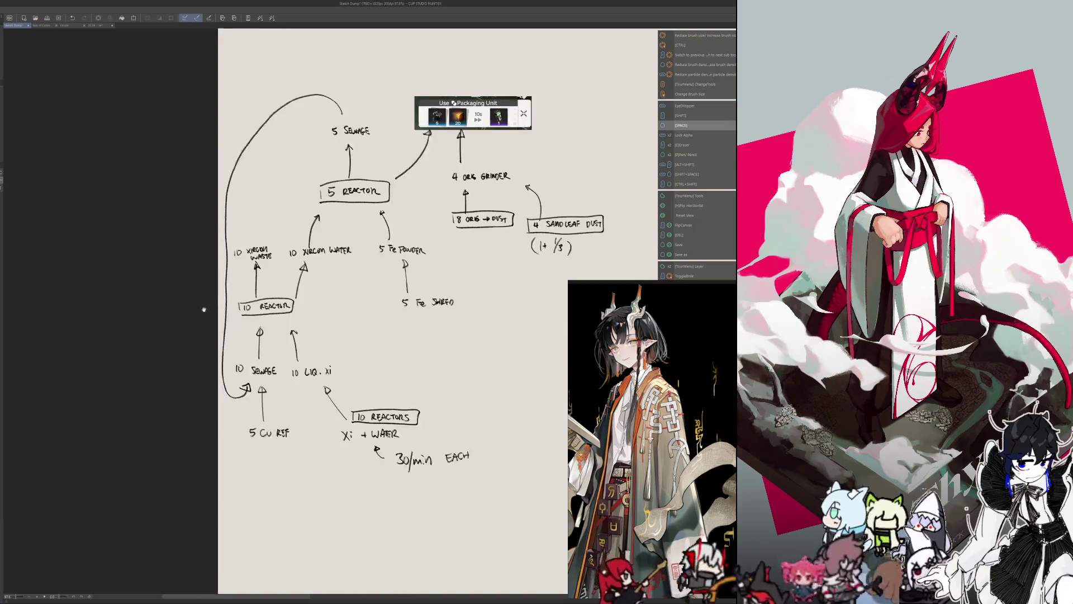
pyautogui.scroll(2, 197, 315)
# - Glance over the flowchart, then switch tabs back toward the character illustration
pyautogui.moveTo(336, 336); pyautogui.dragTo(334, 333)
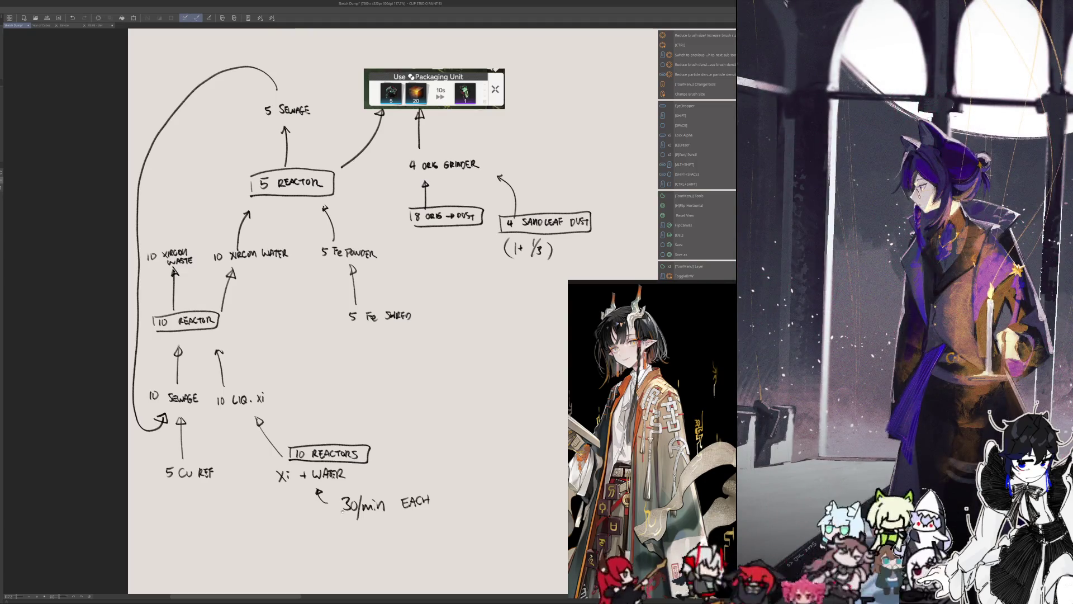
pyautogui.moveTo(352, 310); pyautogui.dragTo(348, 311)
pyautogui.hotkey('ctrl', 'Tab')
pyautogui.hotkey('ctrl', 'Tab')
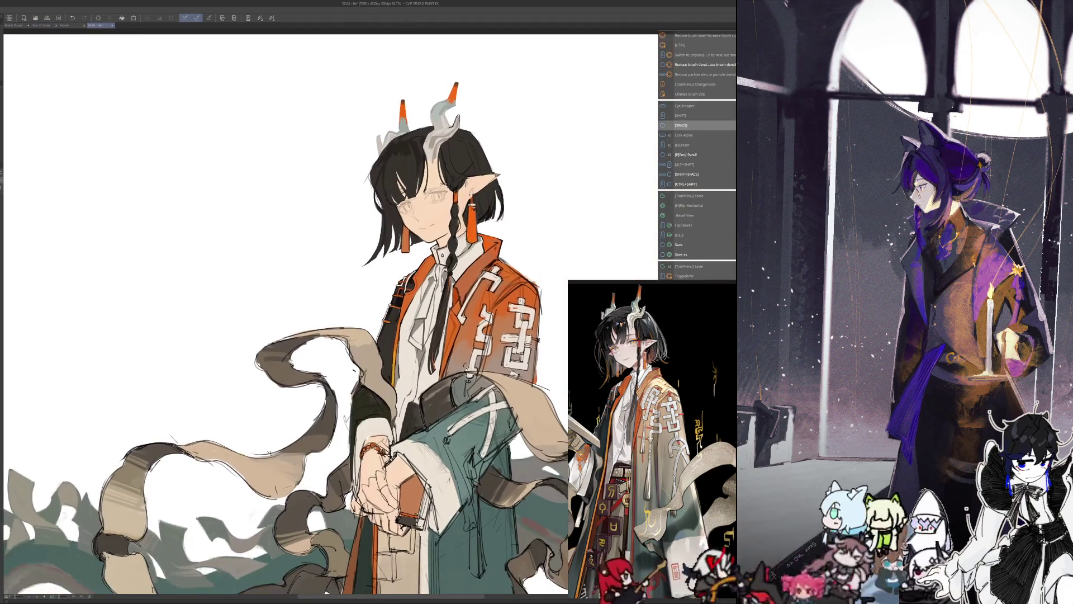
pyautogui.scroll(3, 369, 310)
pyautogui.scroll(-1, 369, 310)
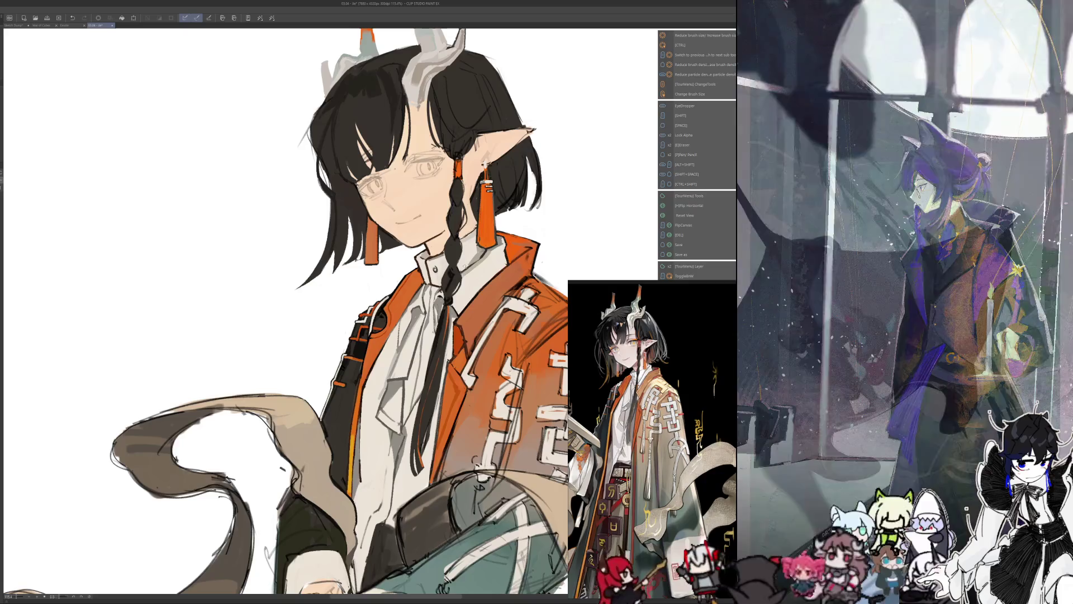
pyautogui.scroll(-1, 369, 310)
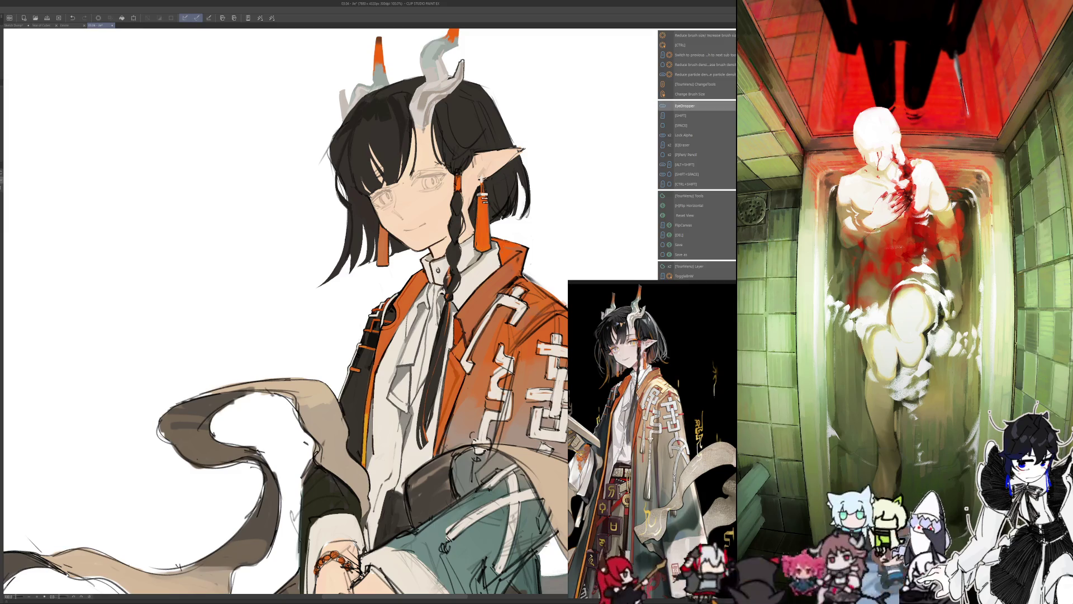
# - Paint the face, pointed ear and pale orange-tipped horns with sampled colours and resized brushes
pyautogui.press('alt')
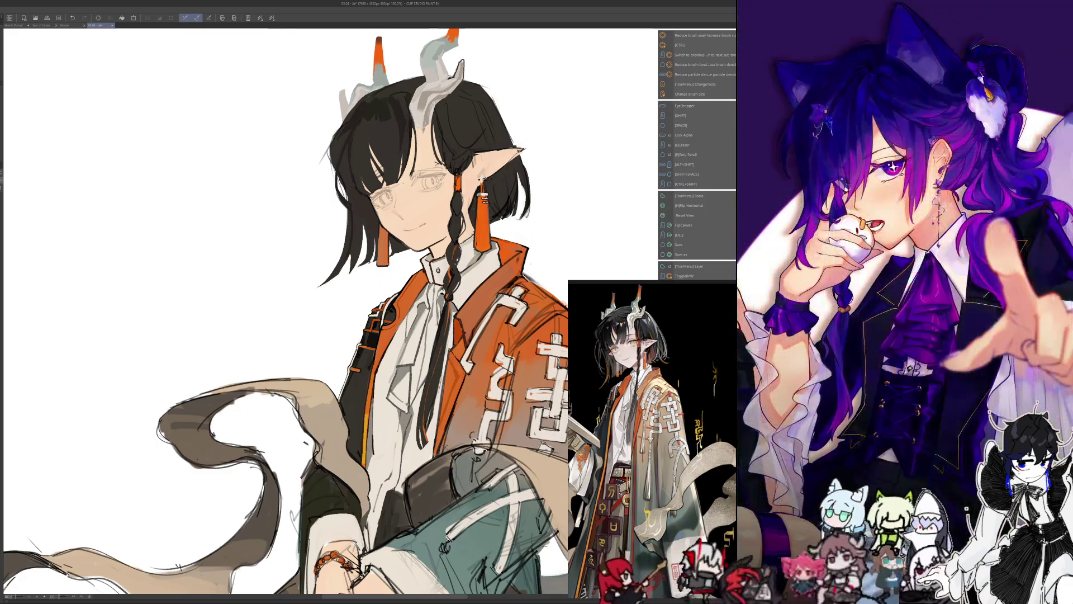
pyautogui.moveTo(286, 311); pyautogui.dragTo(286, 328)
pyautogui.press('alt')
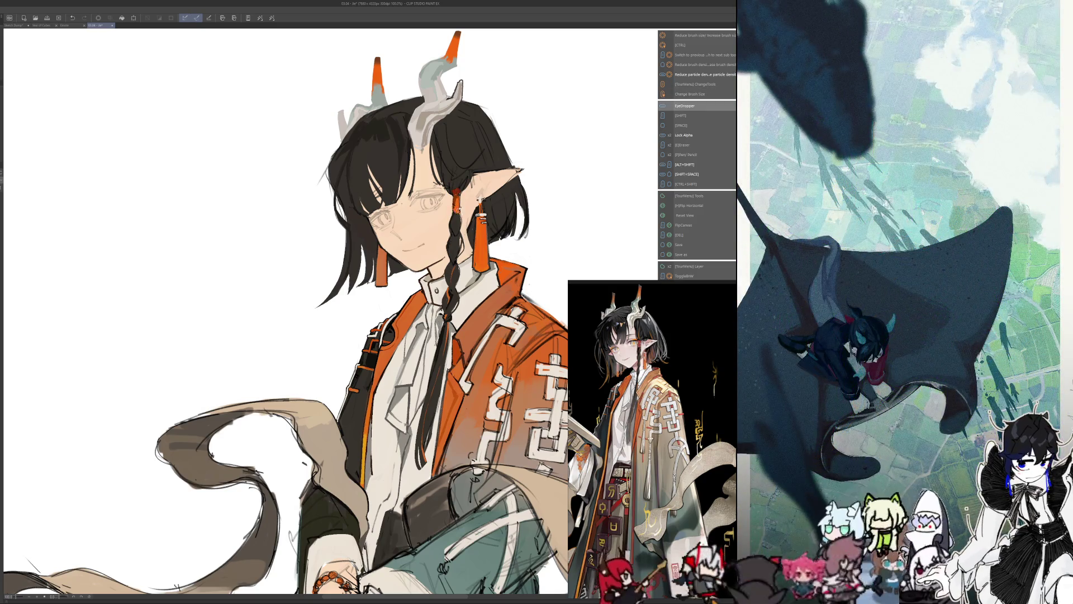
pyautogui.press(']')
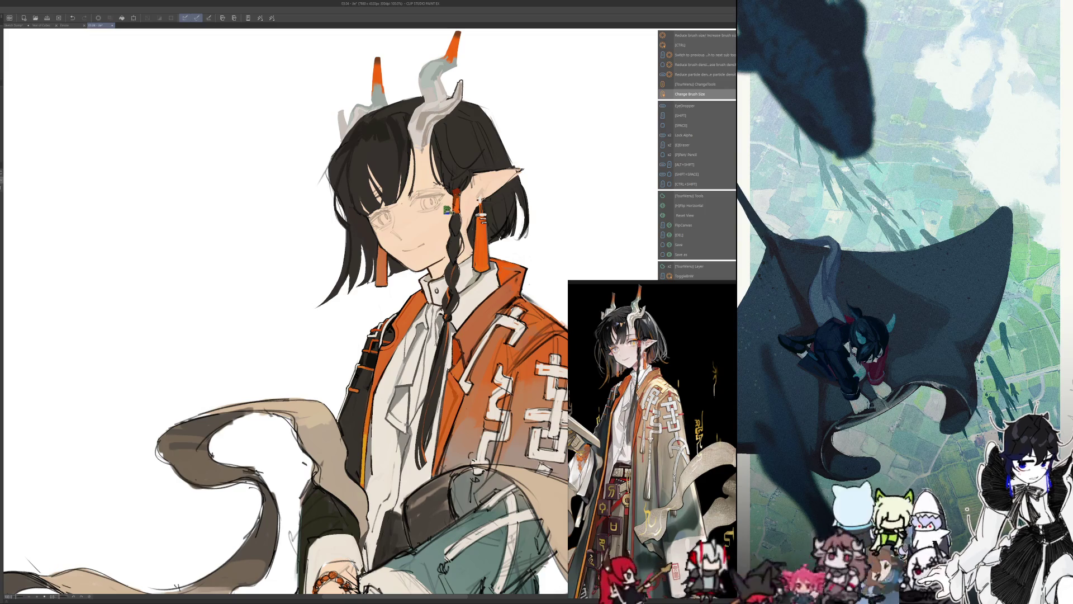
pyautogui.press('i')
pyautogui.press(']')
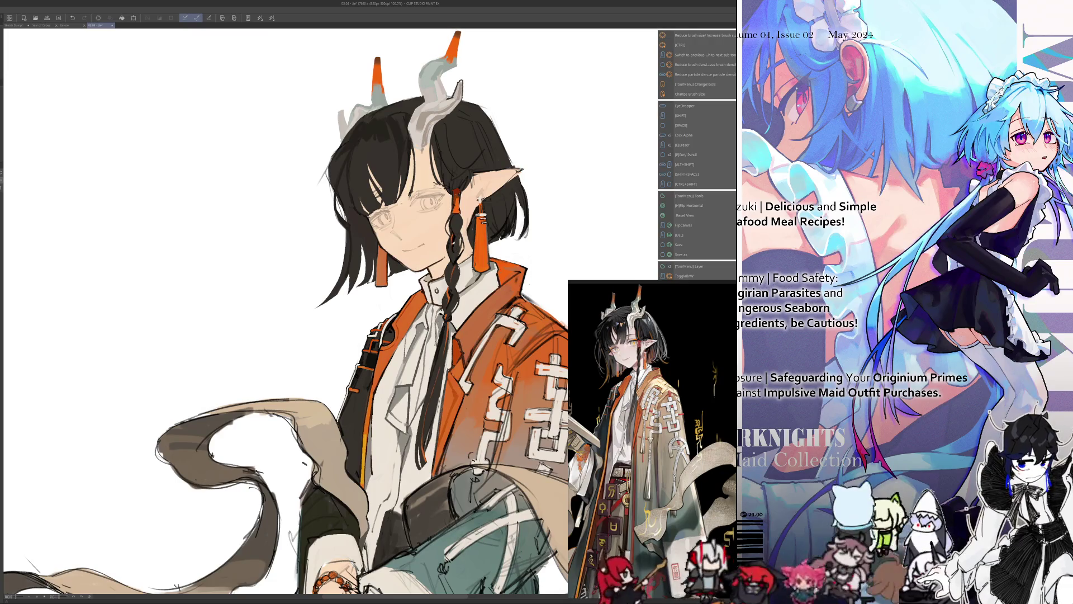
pyautogui.press('alt')
pyautogui.moveTo(335, 336); pyautogui.dragTo(341, 370)
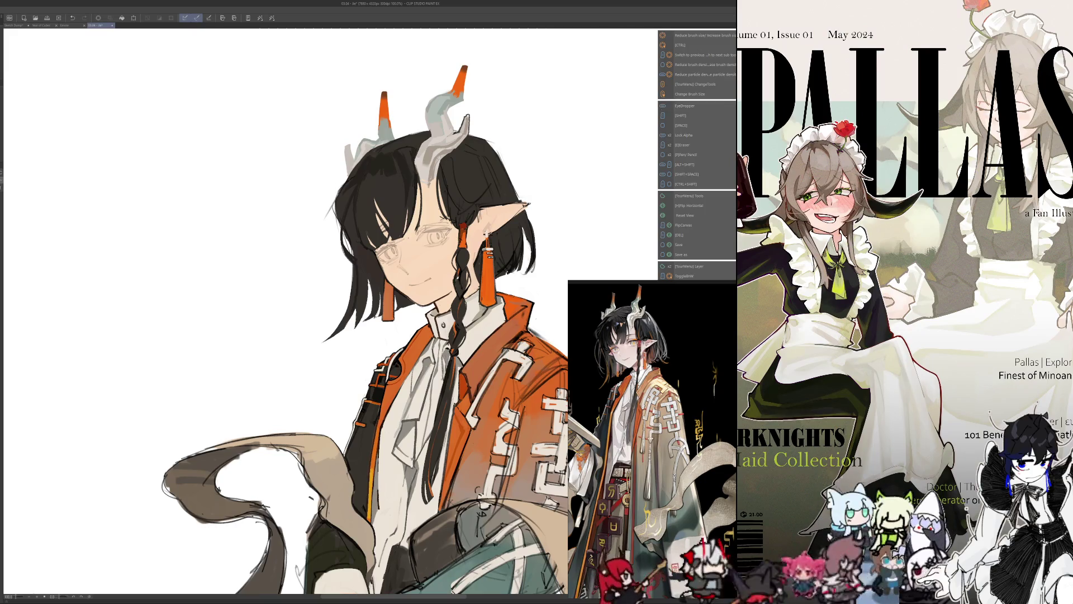
# - Brush sampled orange into the jacket around its pale pattern shapes
pyautogui.press('alt')
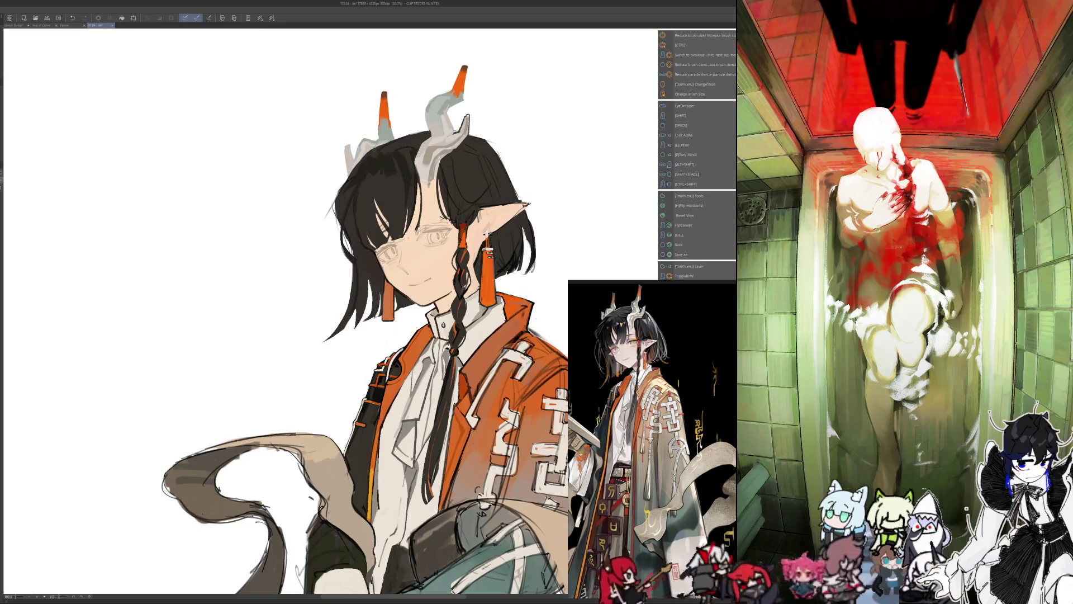
pyautogui.press('alt')
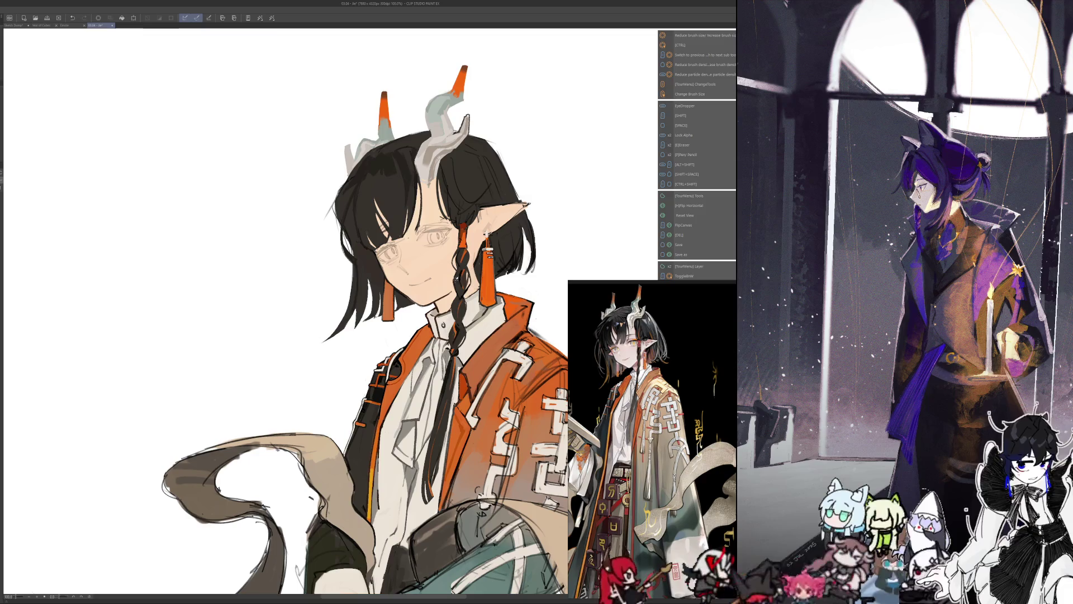
pyautogui.press('alt')
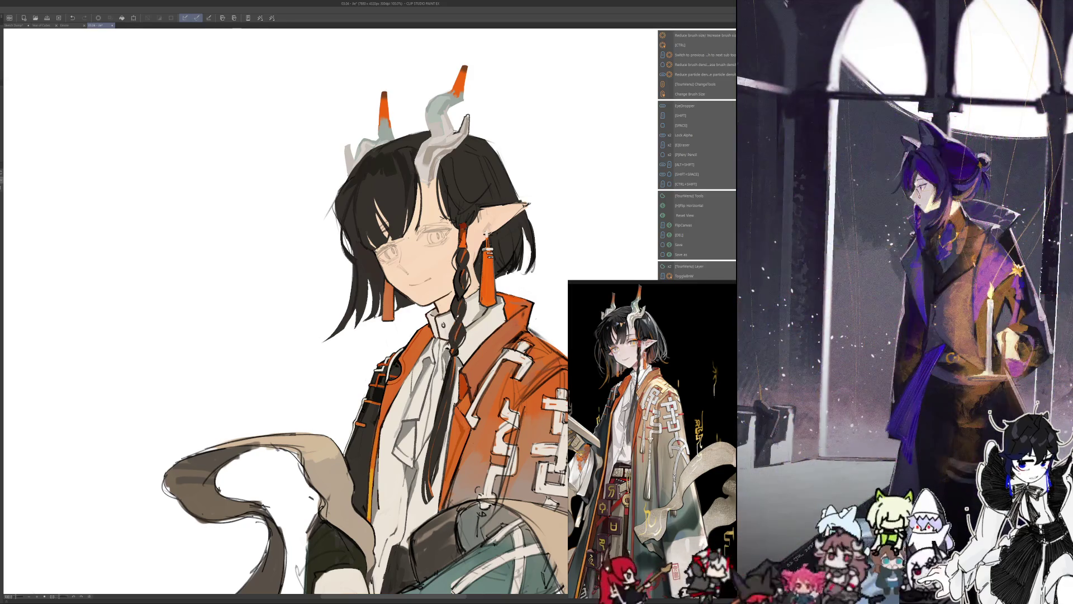
pyautogui.press('alt')
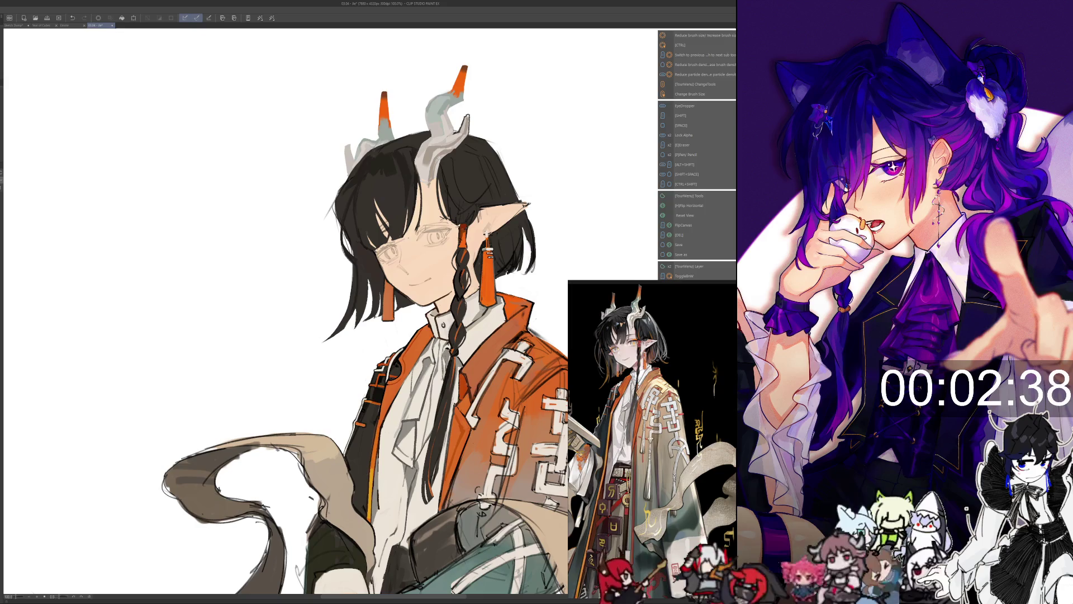
pyautogui.scroll(1, 495, 202)
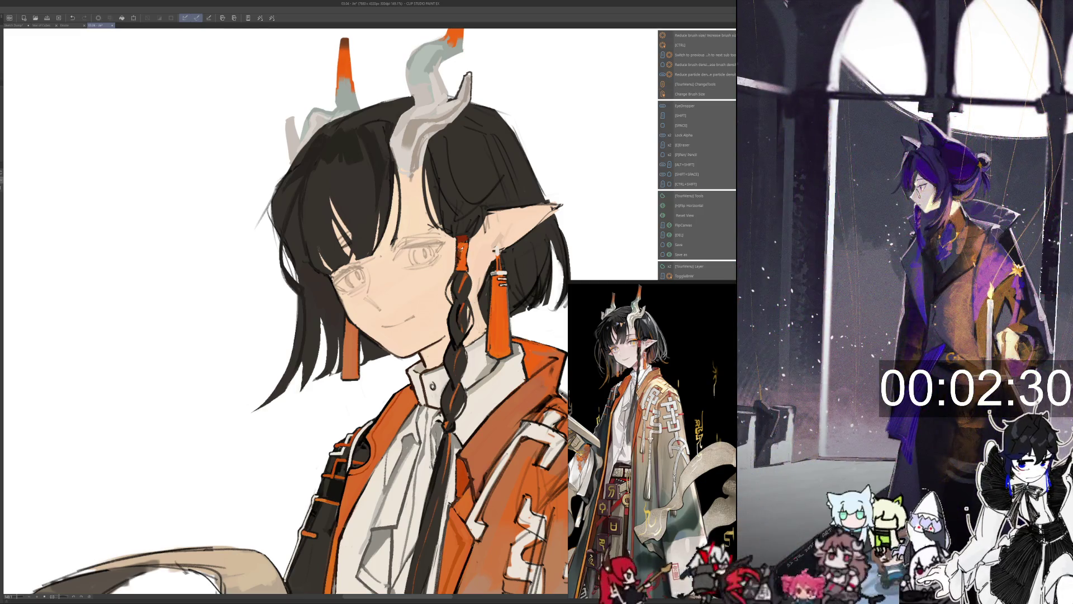
# - Paint the black hair with sampled colours and a resized brush
pyautogui.press('alt')
pyautogui.hotkey('ctrl', 'alt')
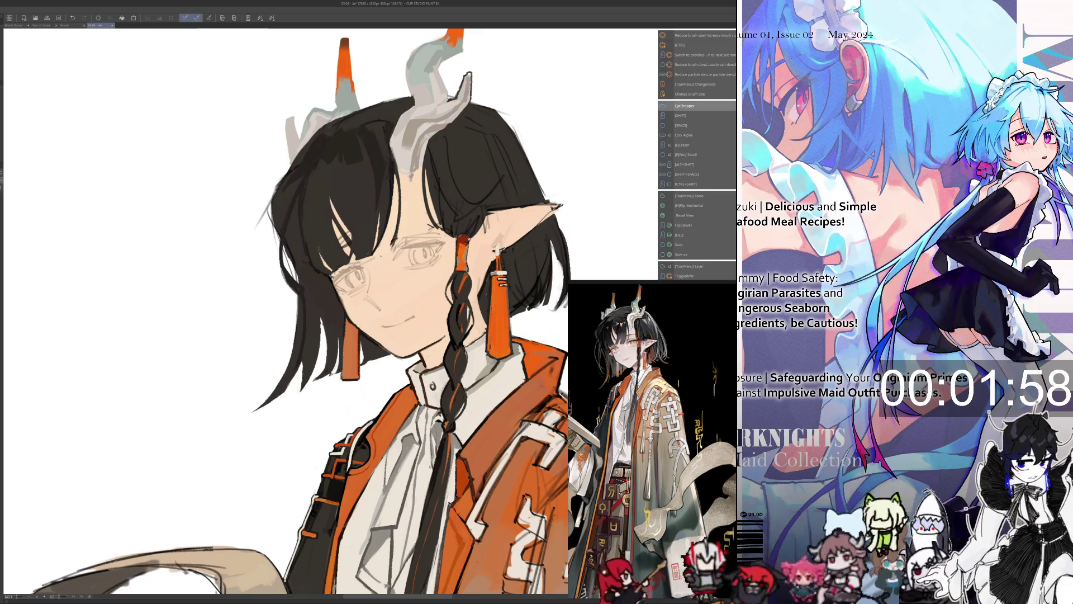
pyautogui.press('alt')
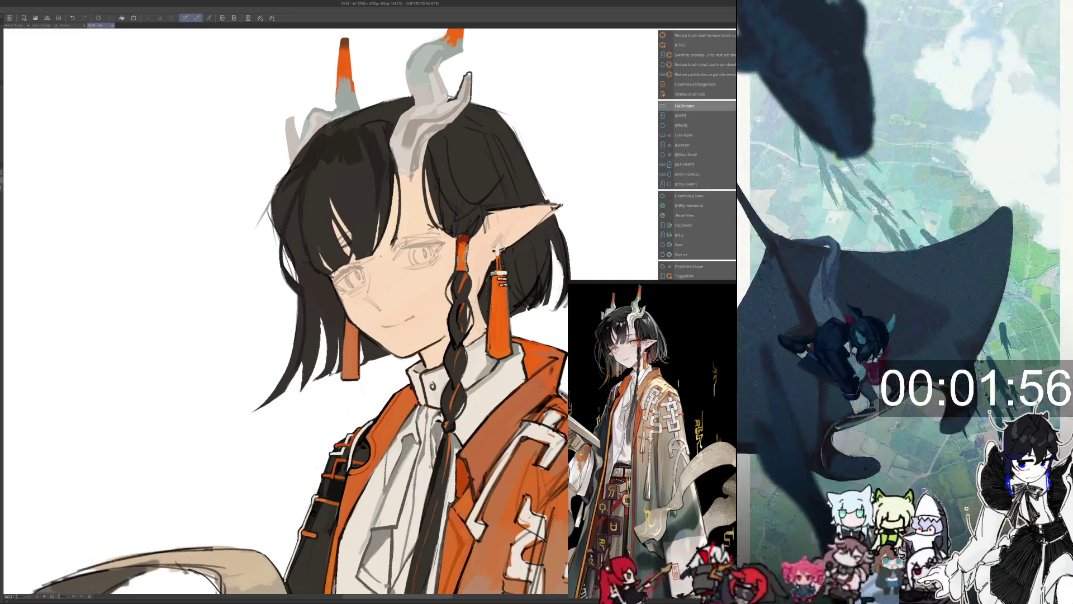
pyautogui.moveTo(335, 336); pyautogui.dragTo(340, 339)
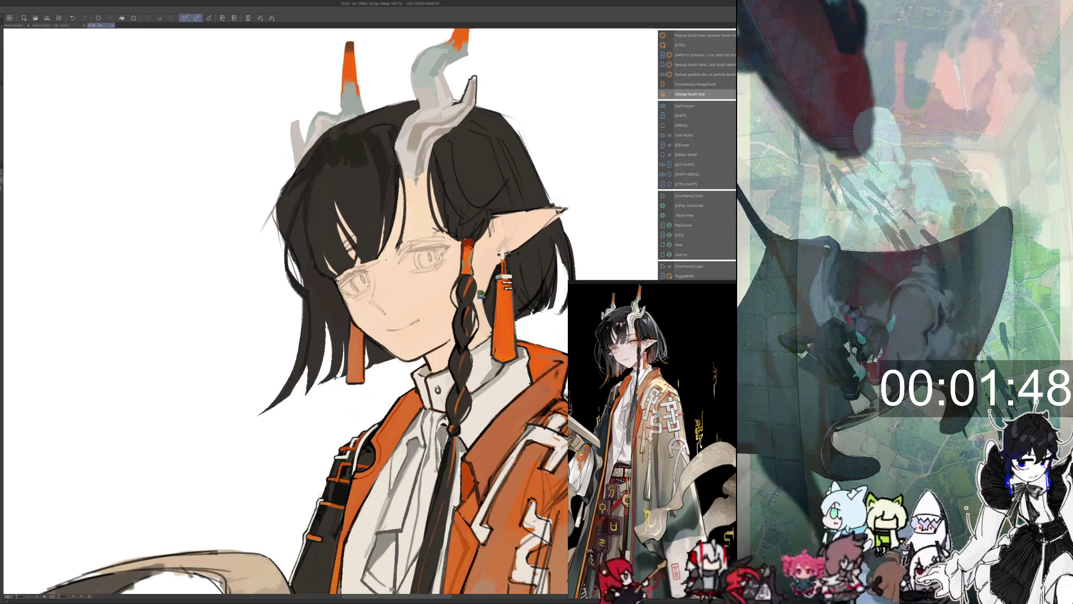
# - Refine the face with another tool, then check the drawing mirrored
pyautogui.press('i')
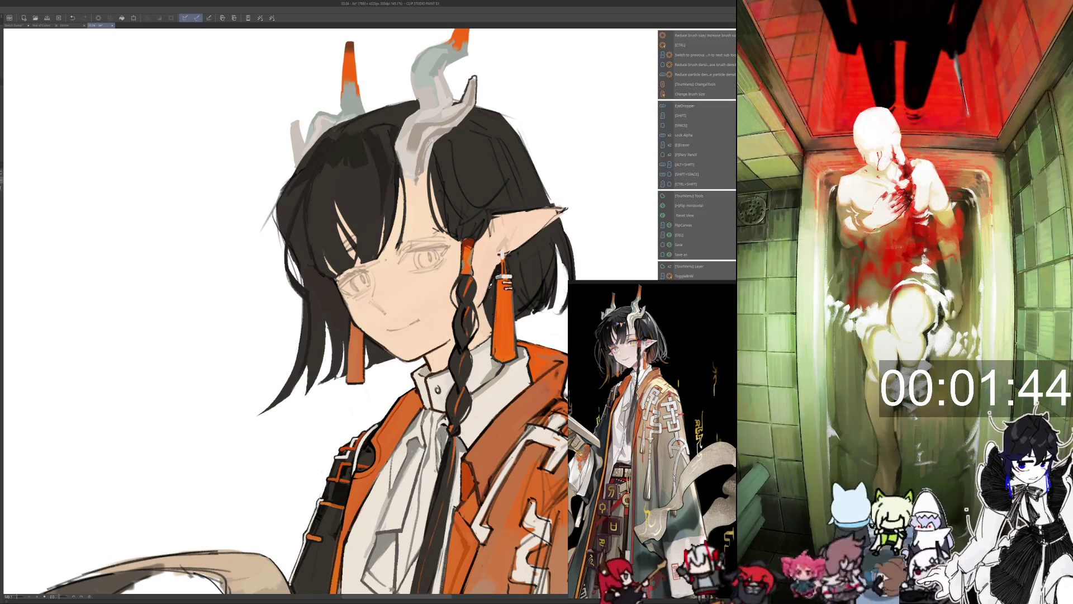
pyautogui.press('Tab')
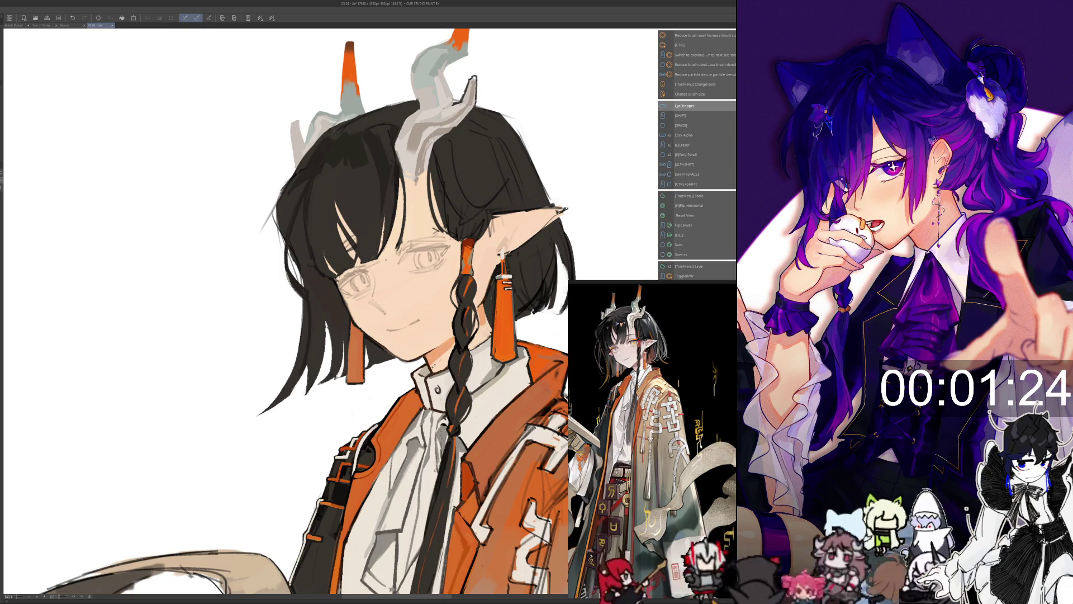
pyautogui.press('h')
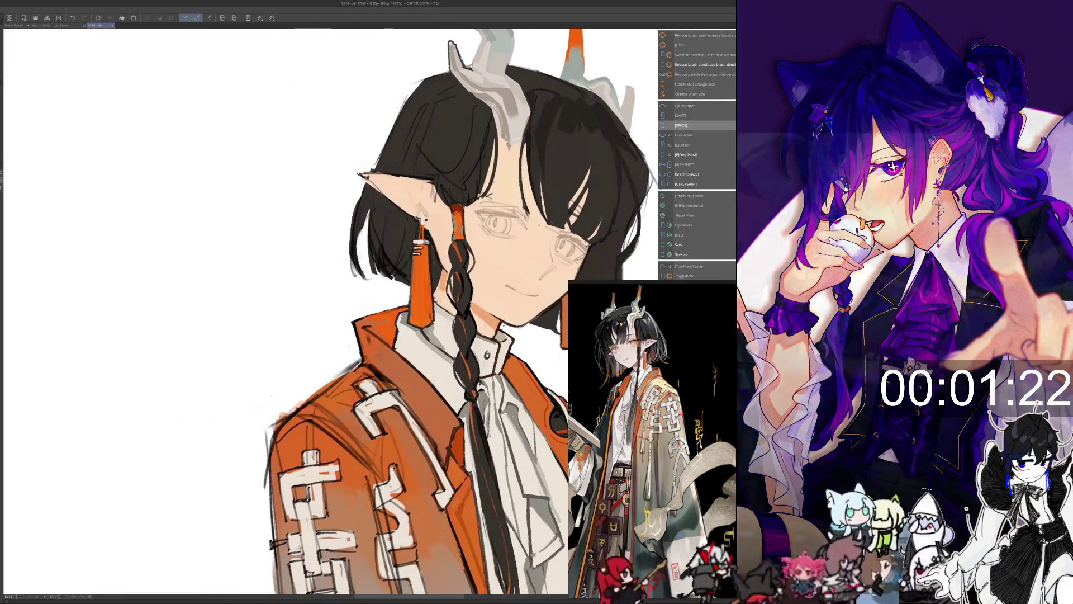
# - Paint detail into the orange jacket and white shirt with colours sampled from the canvas
pyautogui.moveTo(489, 331); pyautogui.dragTo(488, 331)
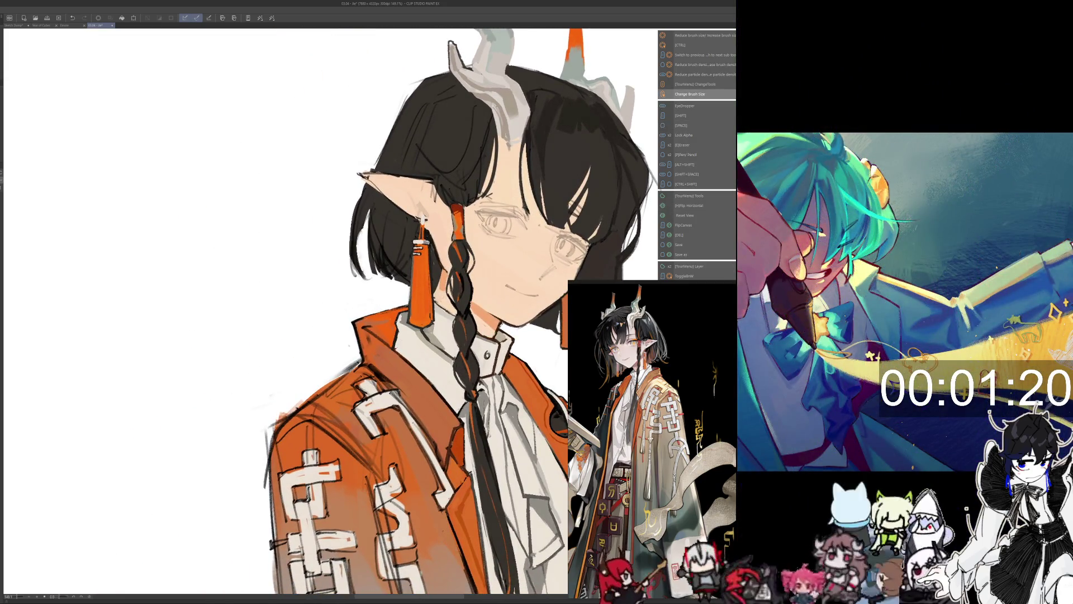
pyautogui.keyDown('alt'); pyautogui.click(499, 326); pyautogui.keyUp('alt')
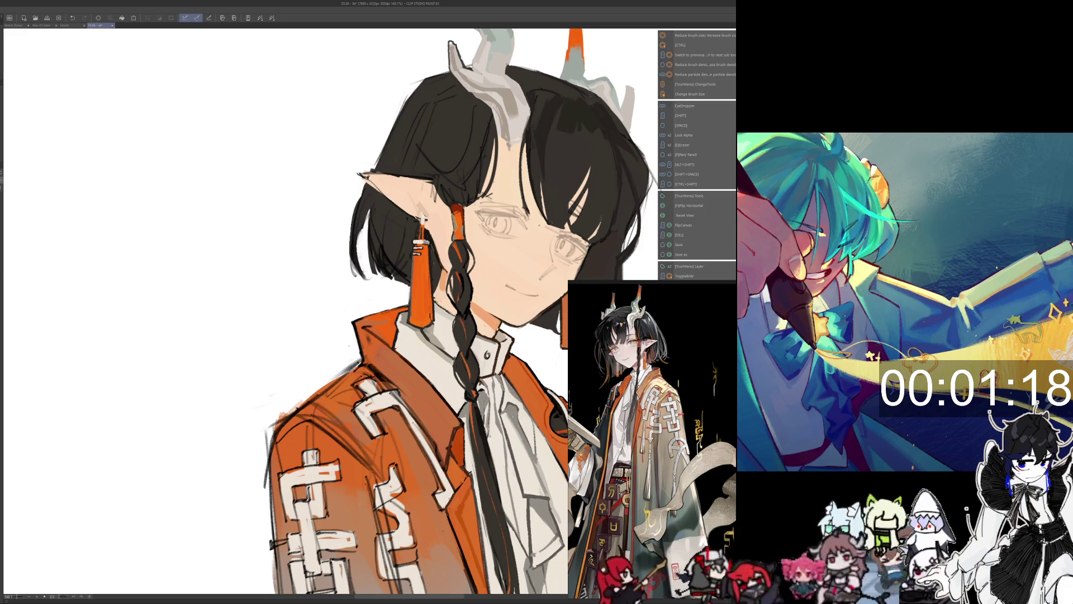
pyautogui.moveTo(331, 311); pyautogui.dragTo(252, 352)
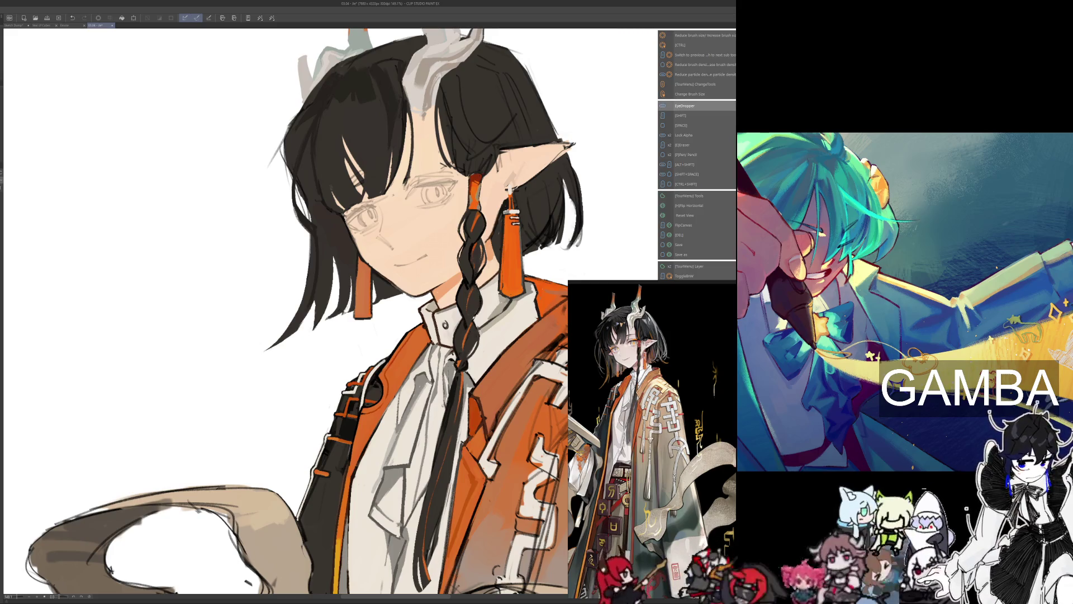
pyautogui.press('alt')
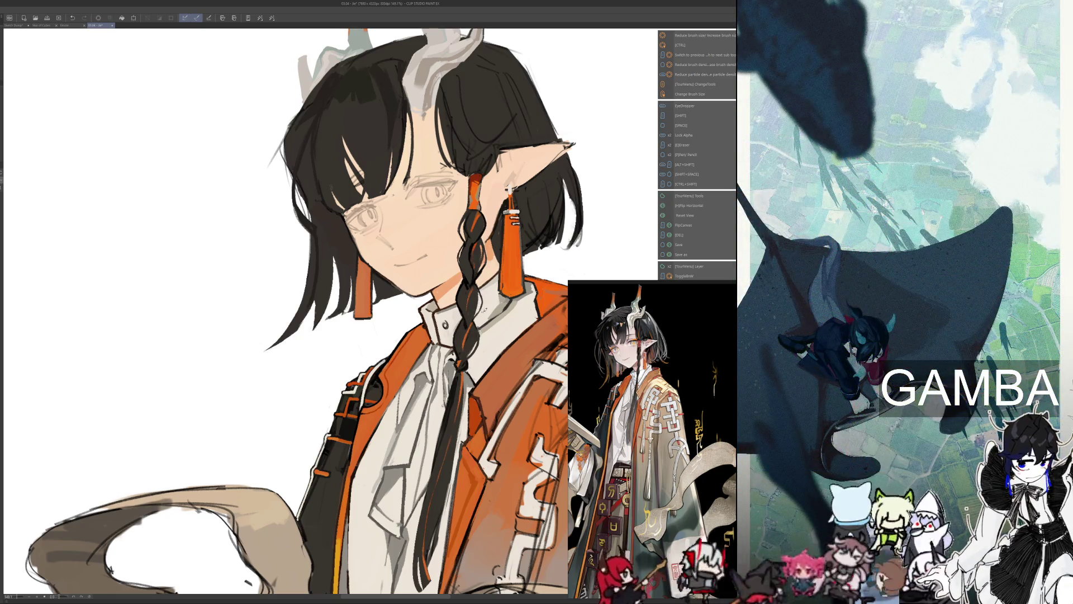
pyautogui.press('alt')
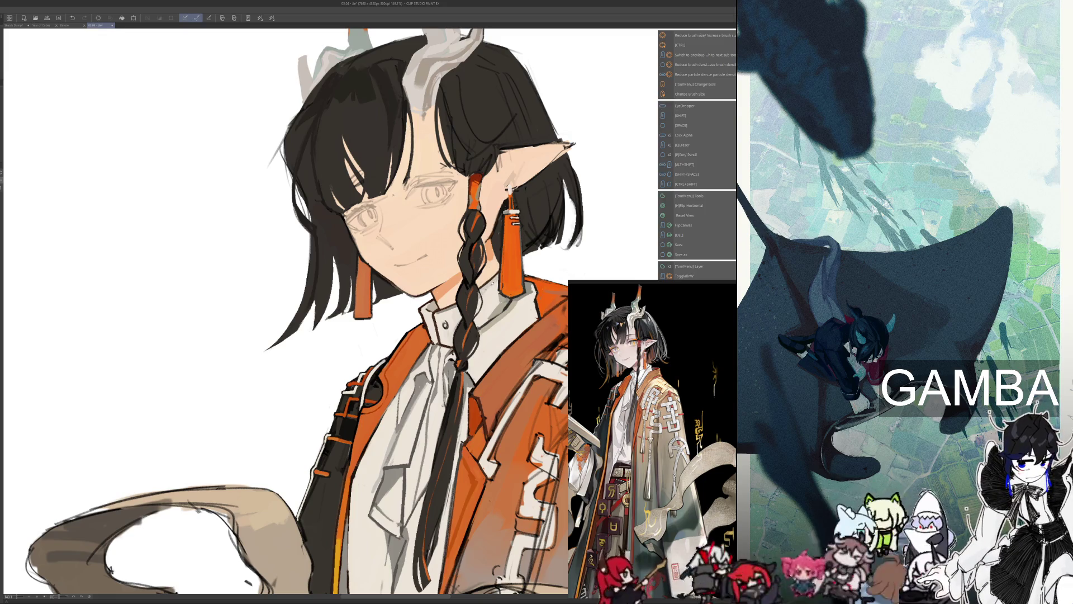
pyautogui.press('alt')
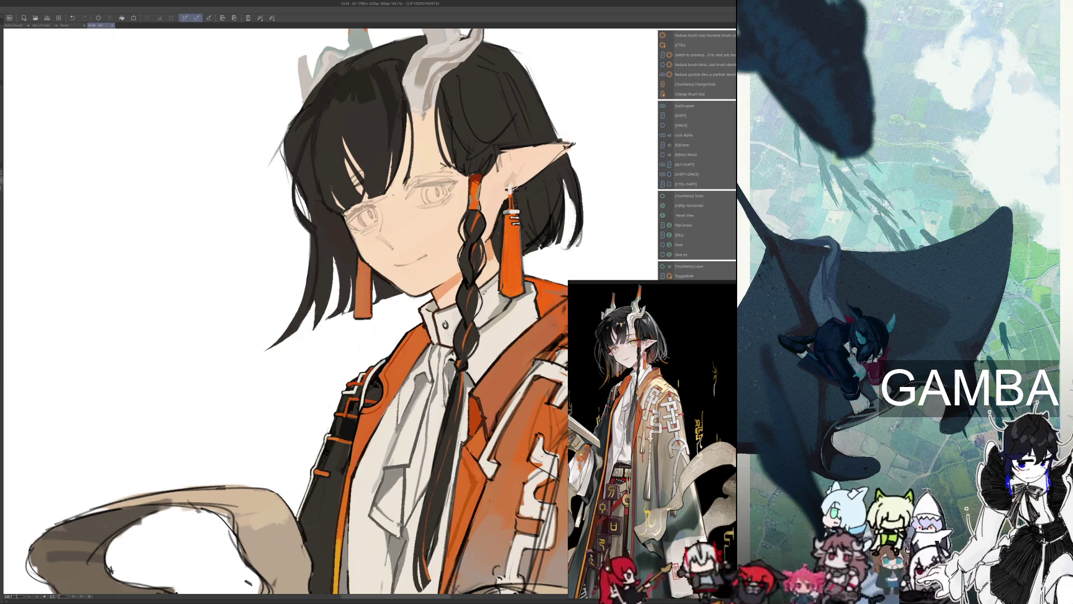
pyautogui.press('alt')
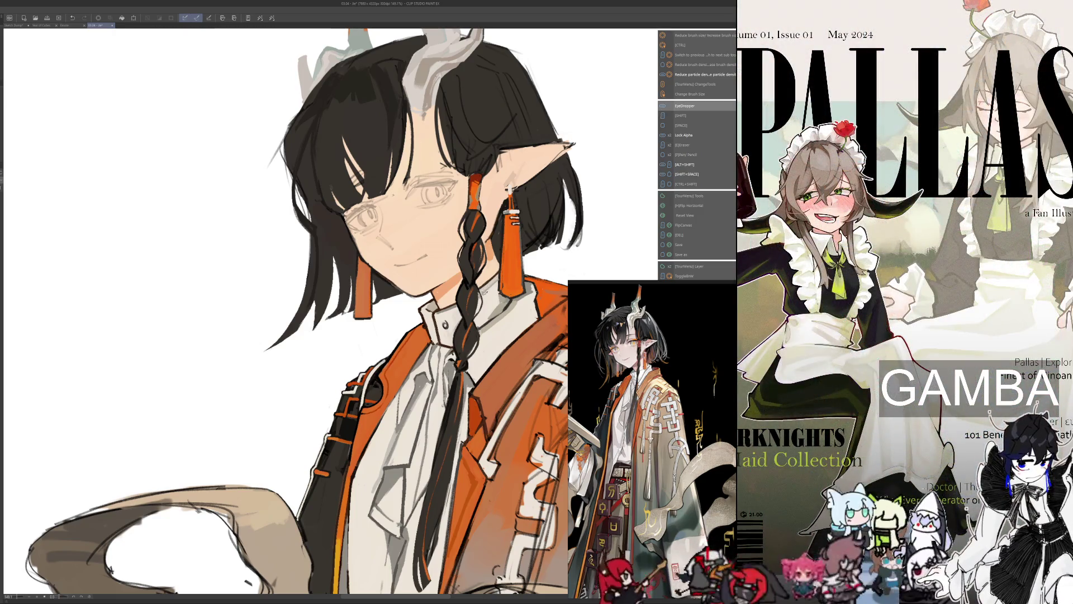
pyautogui.press('alt')
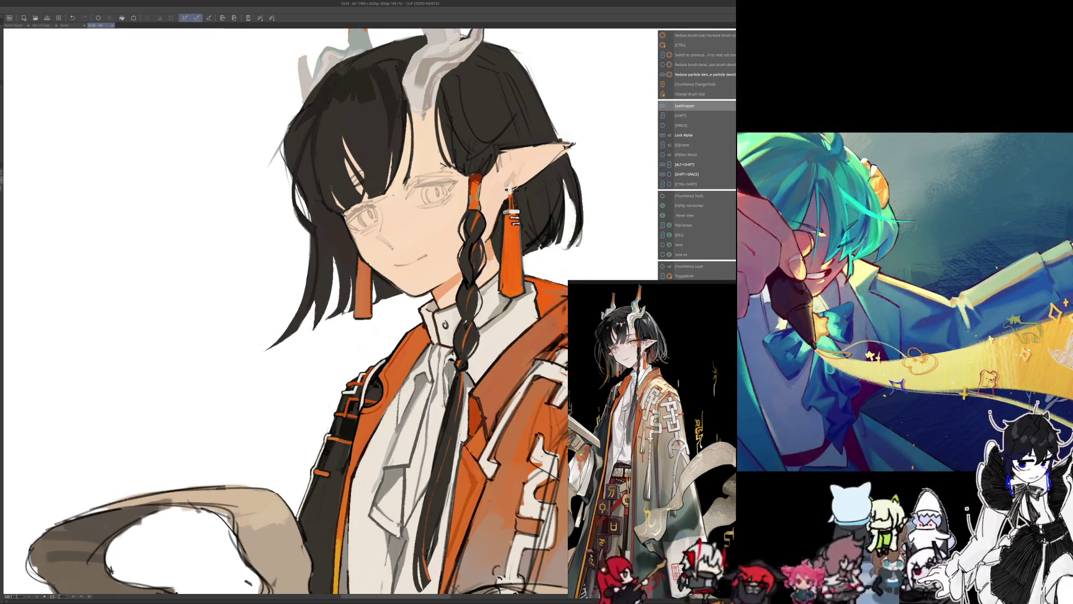
# - Shade the lower jacket and curling tail with sampled colours, bringing them into view
pyautogui.press('alt')
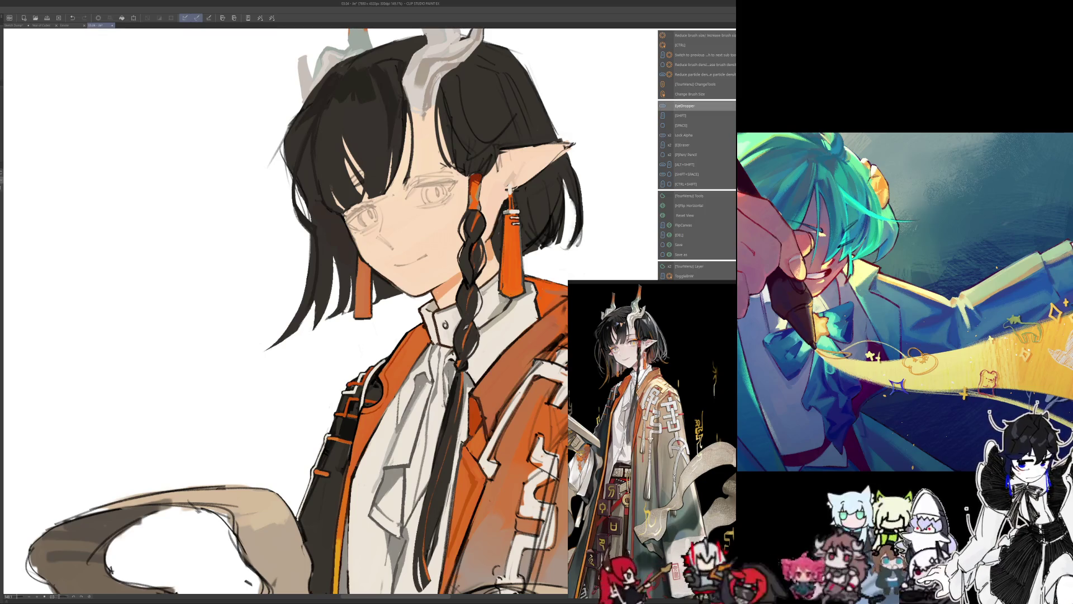
pyautogui.press('alt')
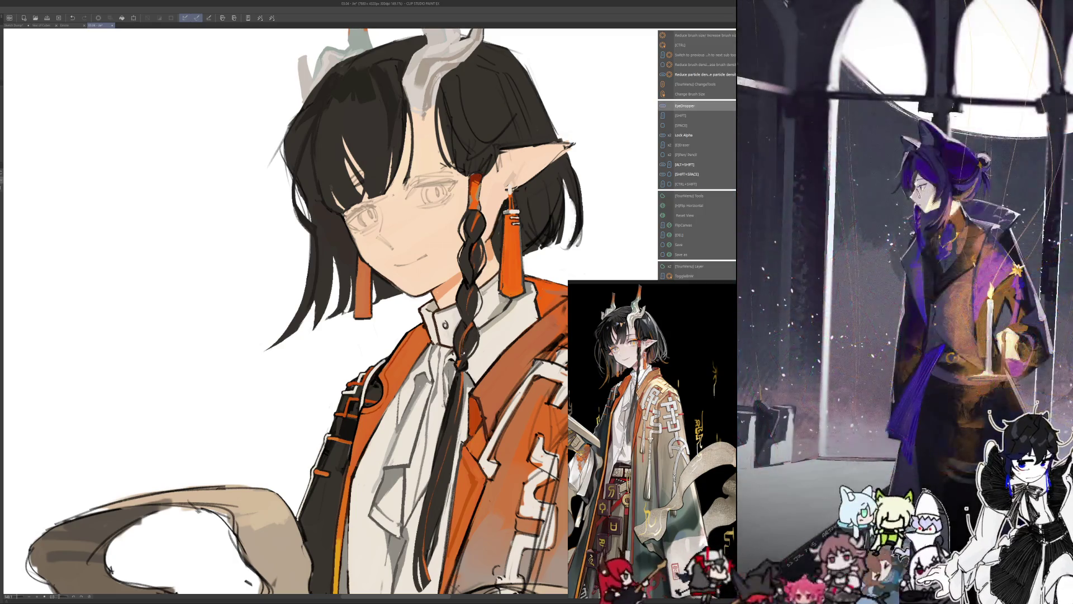
pyautogui.hotkey('alt', 'shift')
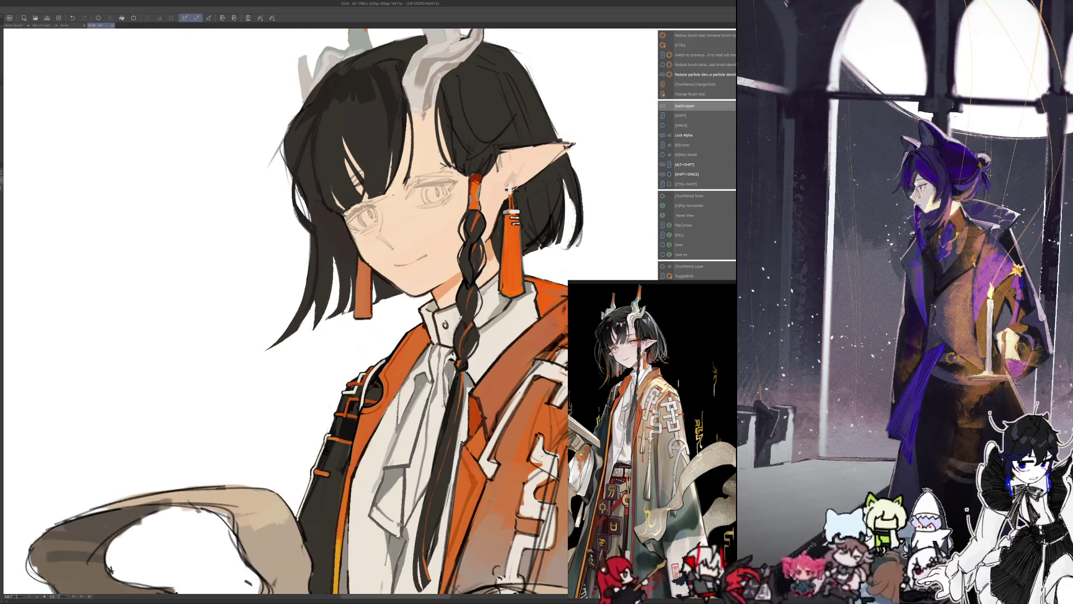
pyautogui.press('alt')
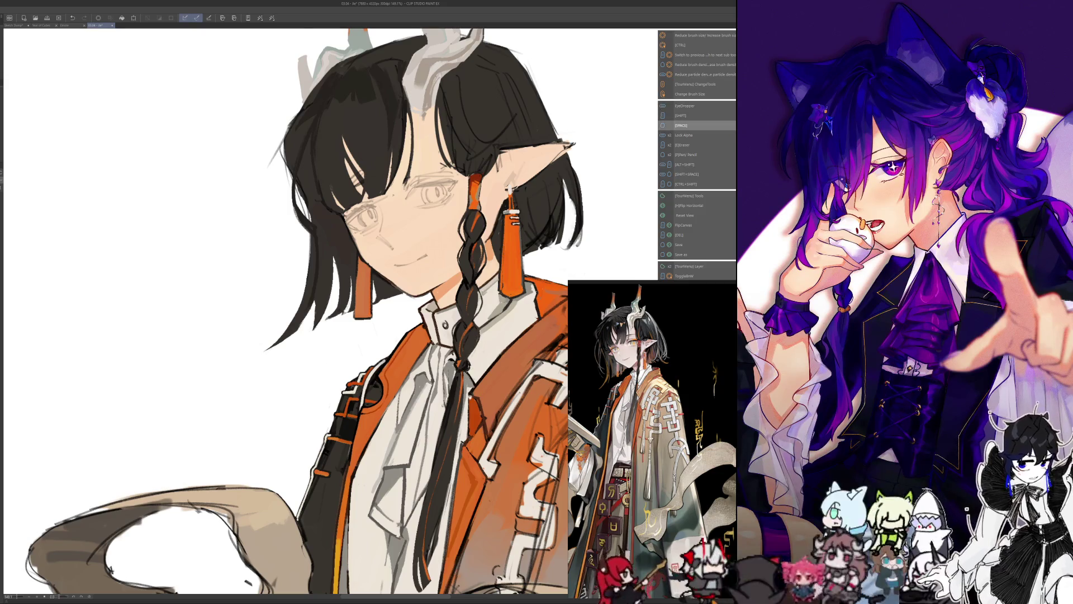
pyautogui.moveTo(336, 336); pyautogui.dragTo(369, 226)
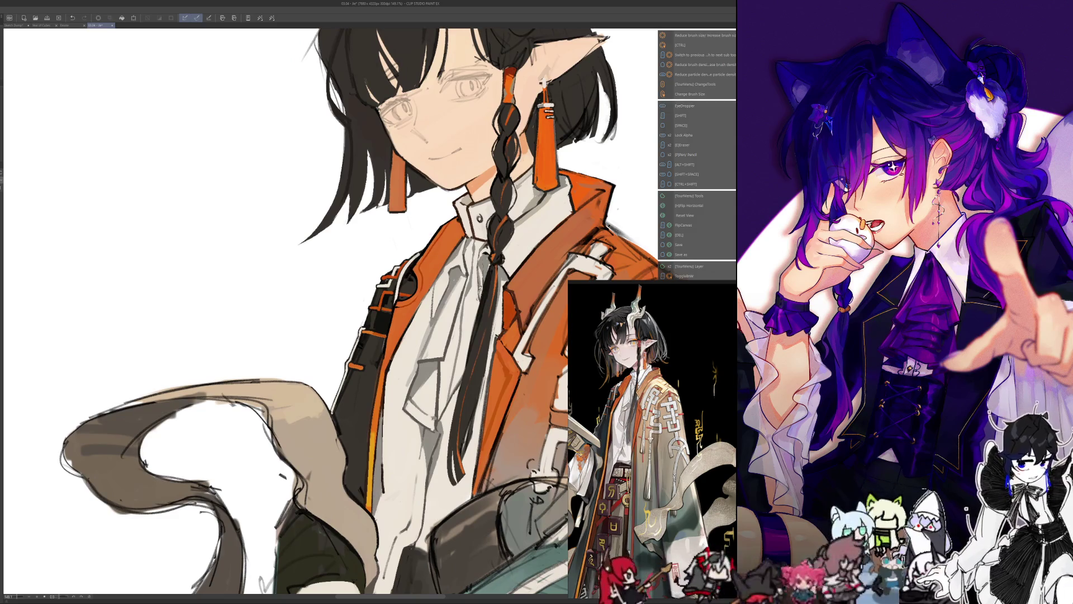
# - Refine the tail and lower-jacket shading with a lower-density brush and sampled colours
pyautogui.hotkey('alt', 'shift')
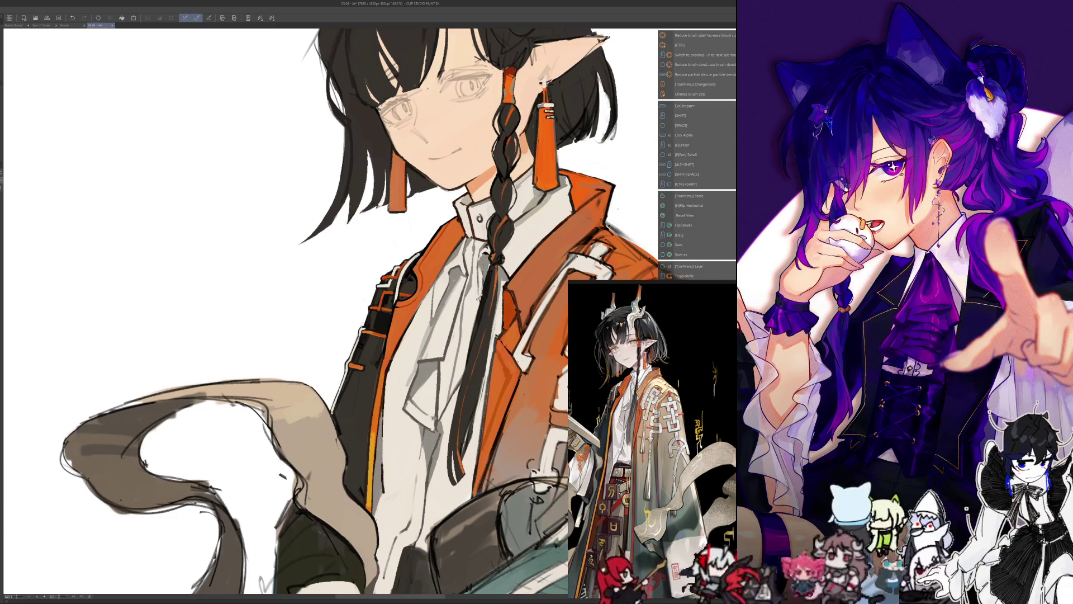
pyautogui.hotkey('alt', 'shift')
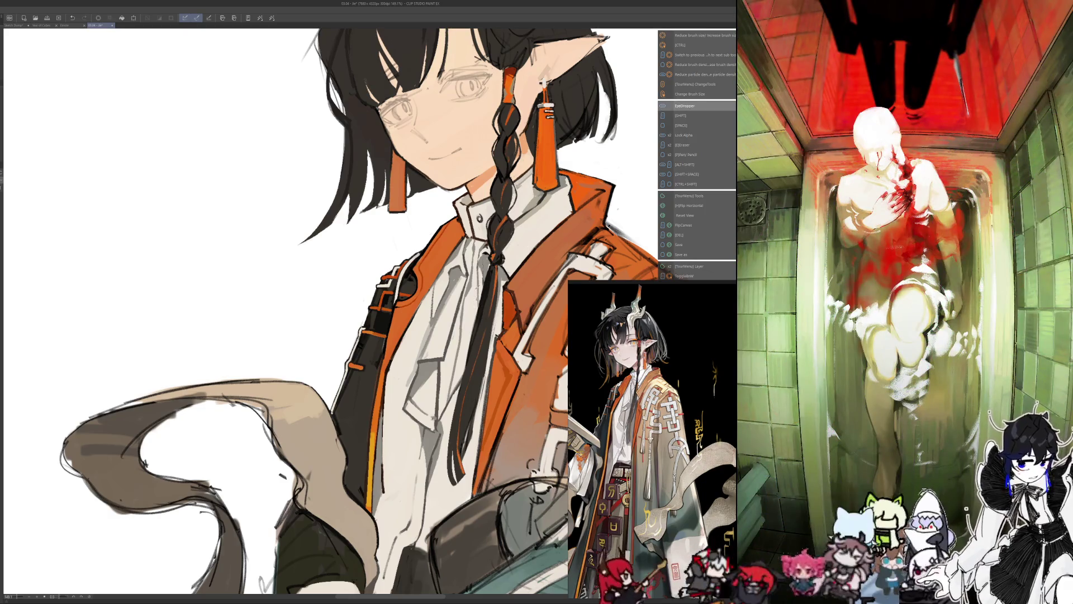
pyautogui.moveTo(335, 318); pyautogui.dragTo(345, 304)
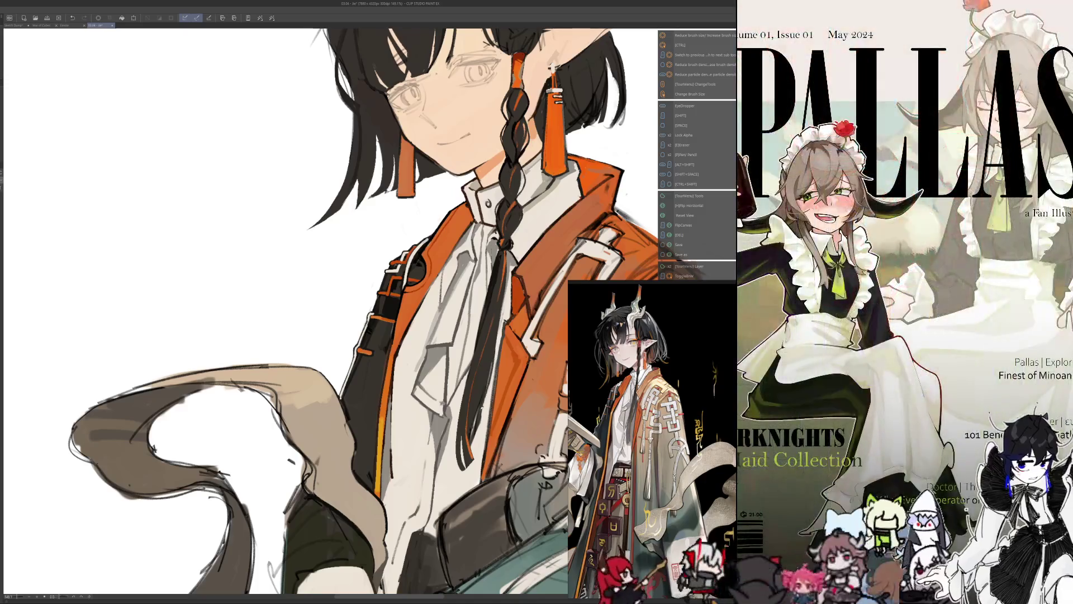
pyautogui.press('alt')
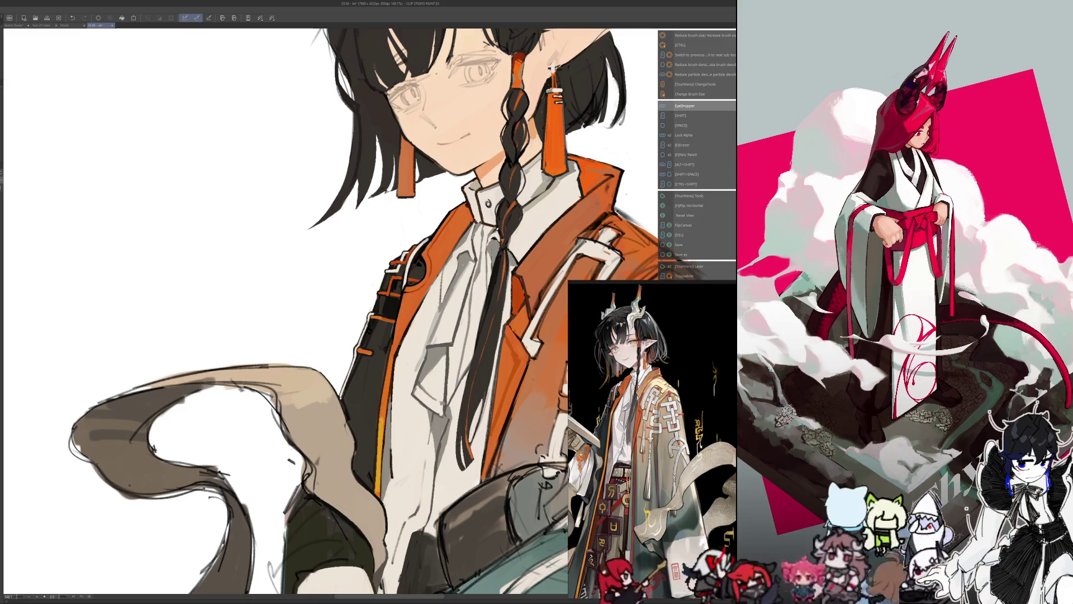
pyautogui.press('alt')
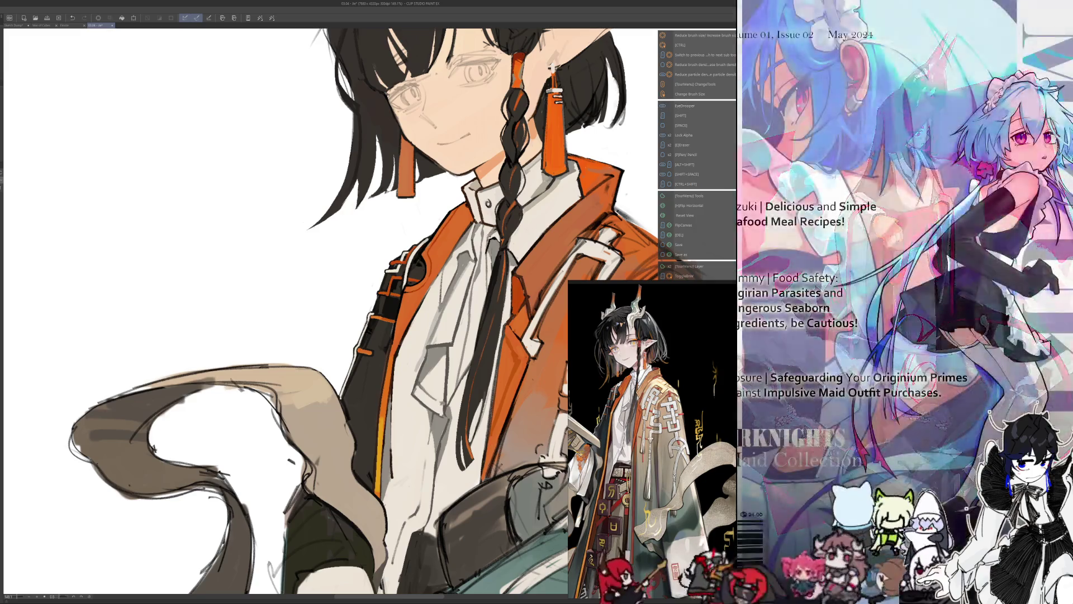
pyautogui.press('alt')
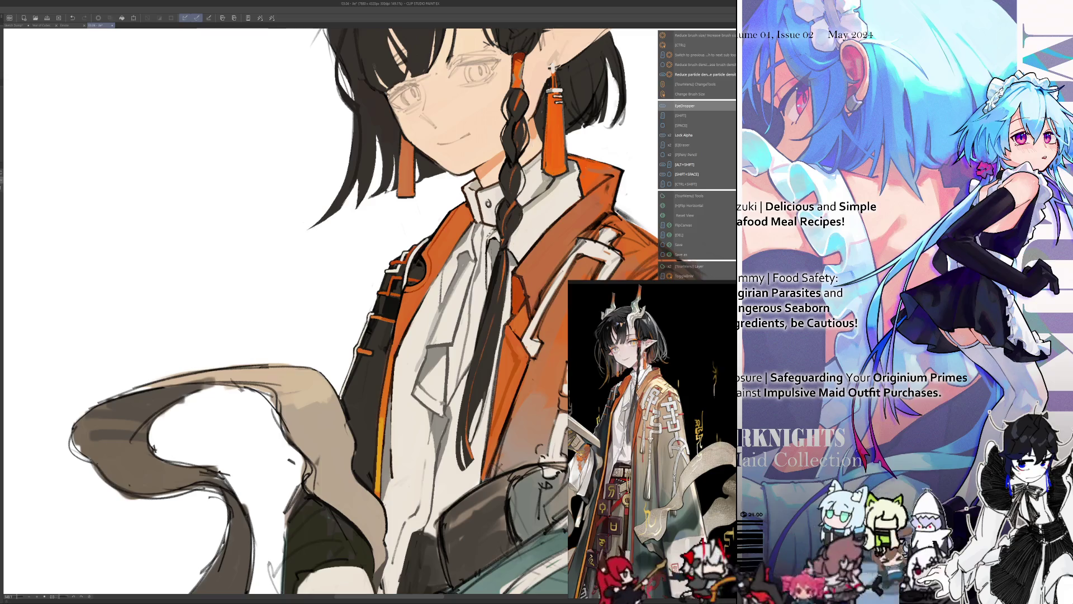
pyautogui.scroll(-2, 336, 336)
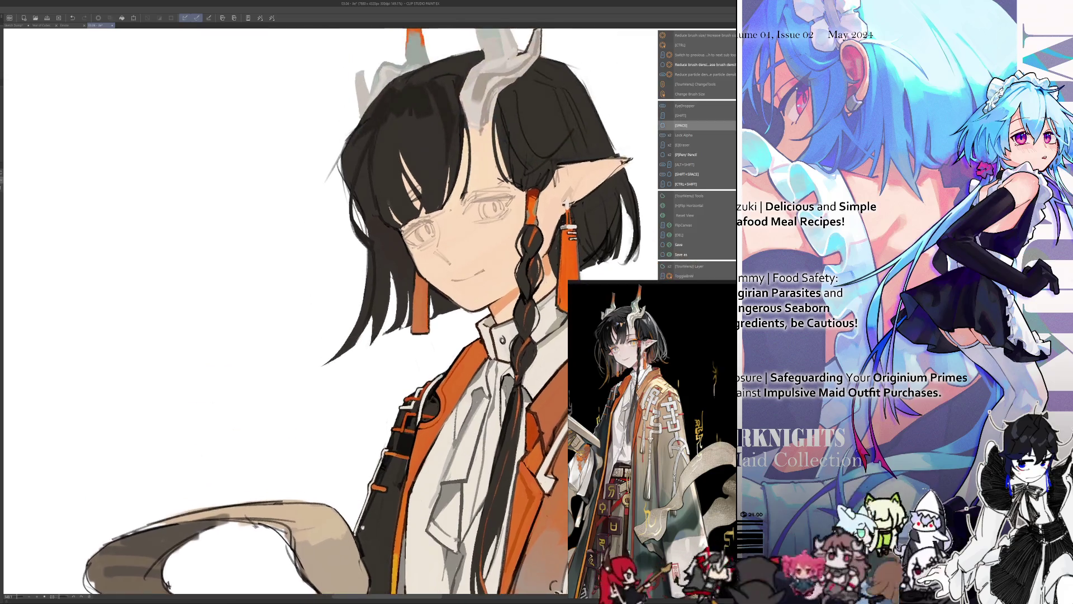
pyautogui.scroll(-2, 336, 336)
pyautogui.scroll(1, 403, 294)
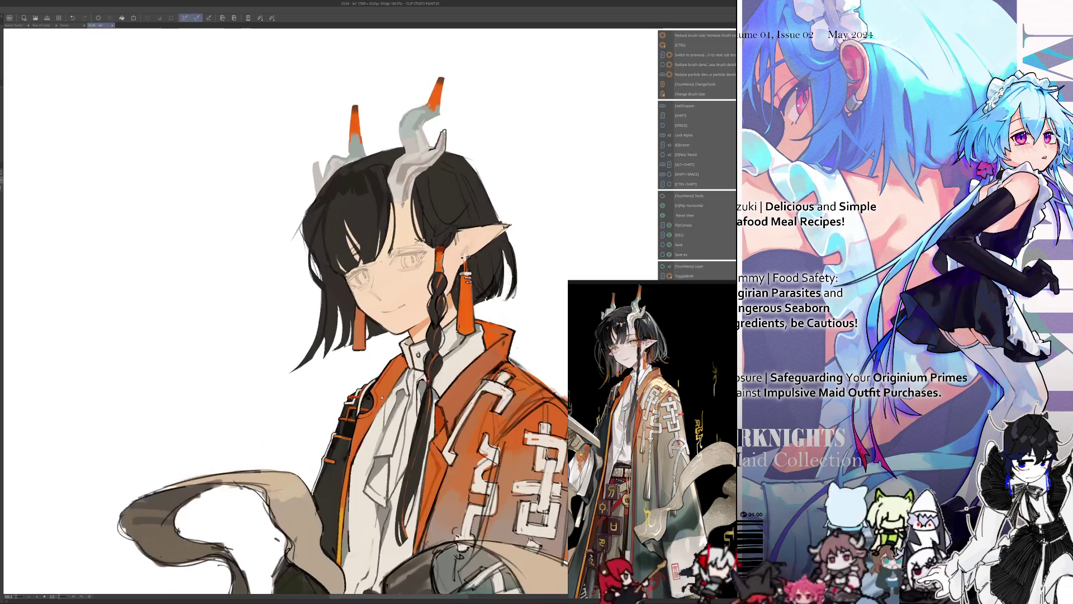
pyautogui.scroll(1, 402, 293)
pyautogui.scroll(1, 402, 294)
pyautogui.scroll(-2, 418, 319)
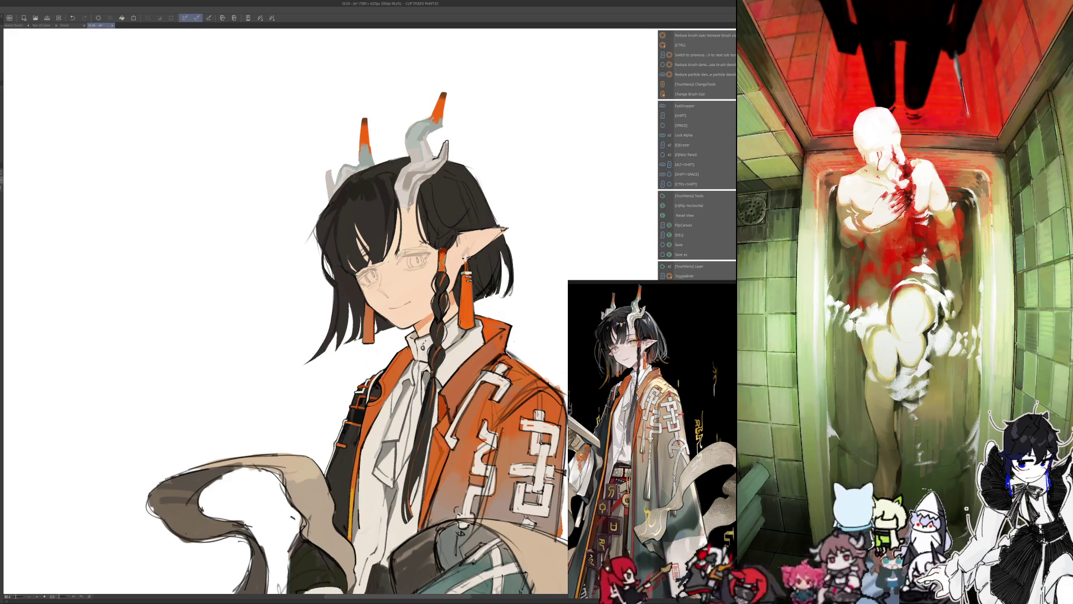
# - Check the head mirrored, reframe on it and sample an orange from the drawing
pyautogui.press('h')
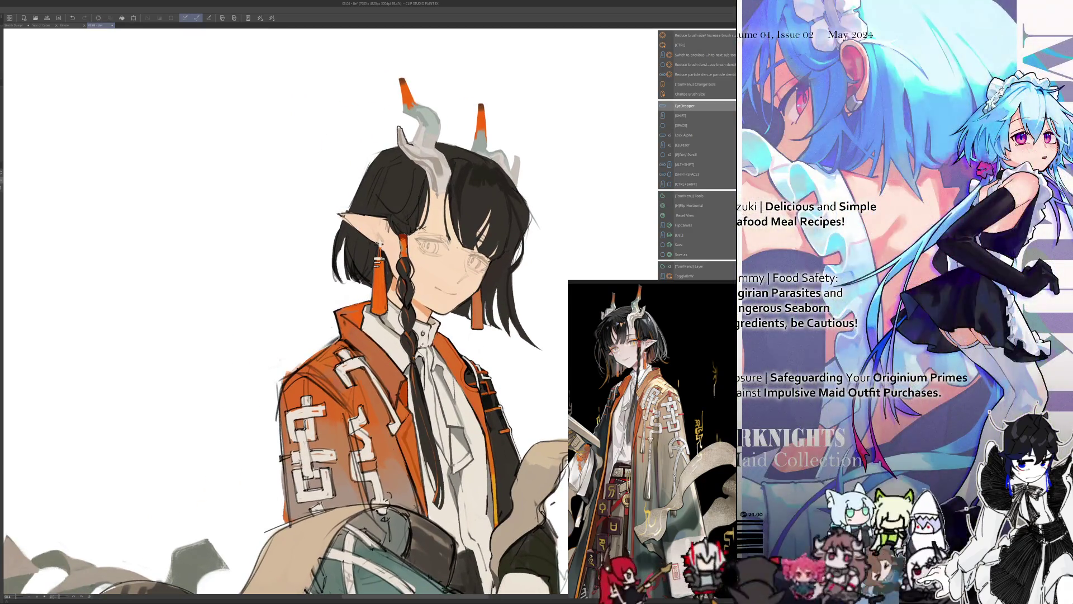
pyautogui.press('h')
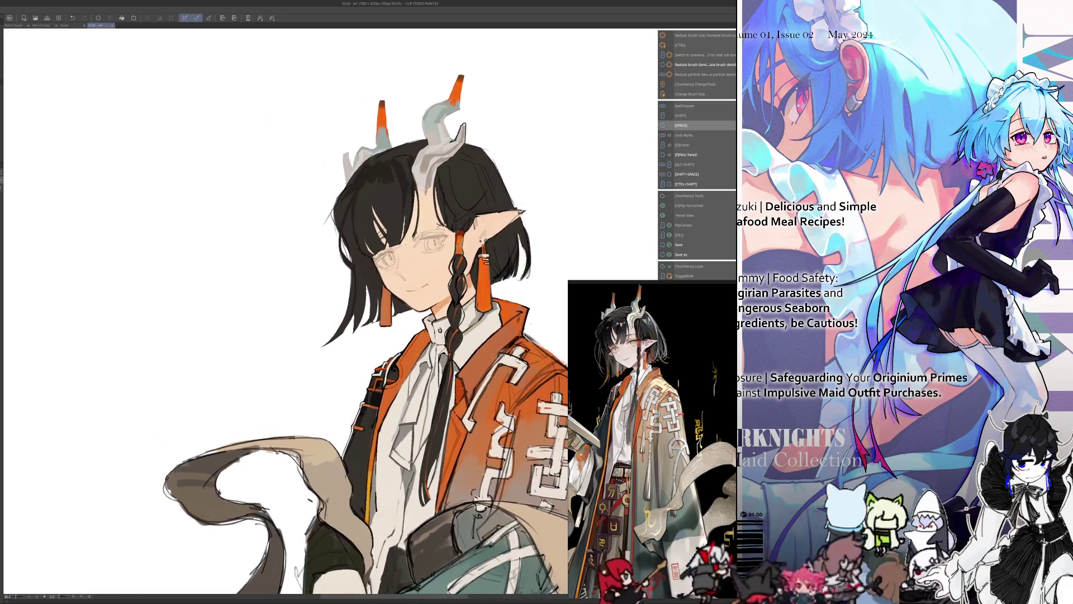
pyautogui.scroll(1, 489, 217)
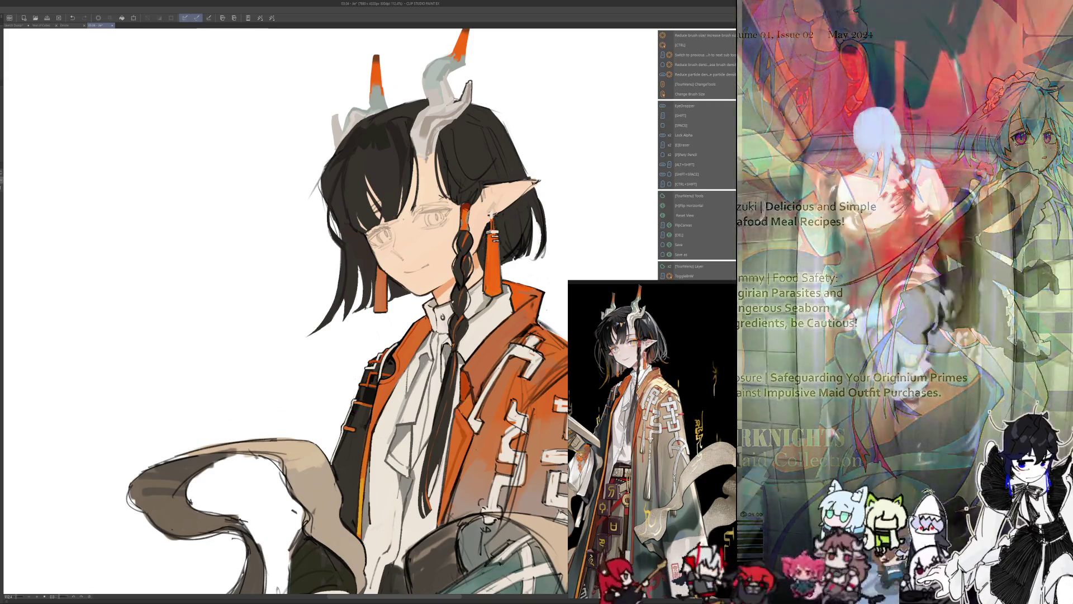
pyautogui.moveTo(488, 217); pyautogui.dragTo(507, 226)
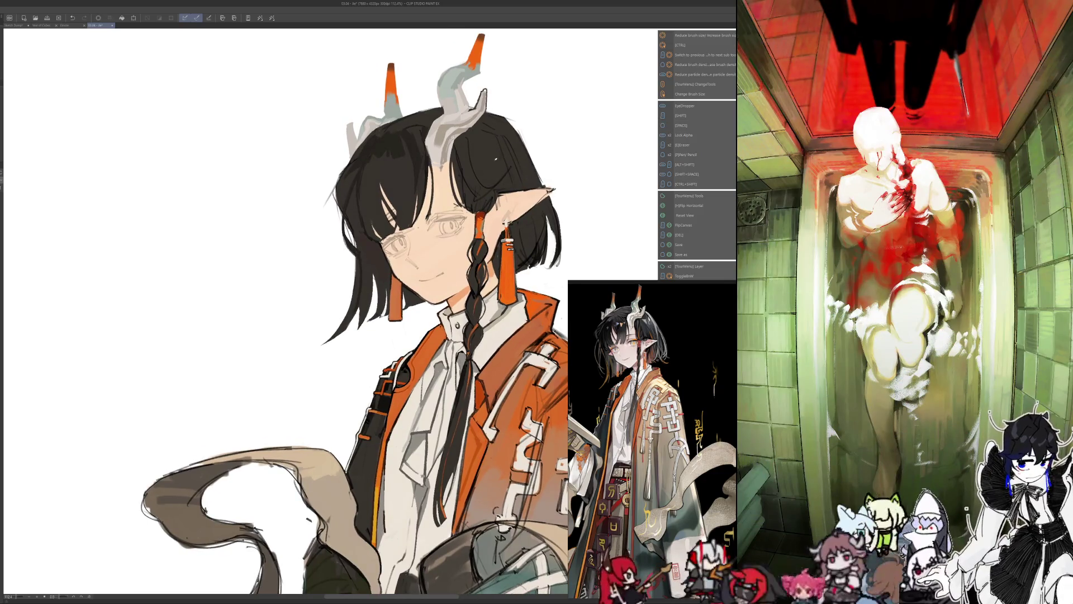
pyautogui.moveTo(493, 166); pyautogui.dragTo(493, 198)
pyautogui.press('alt')
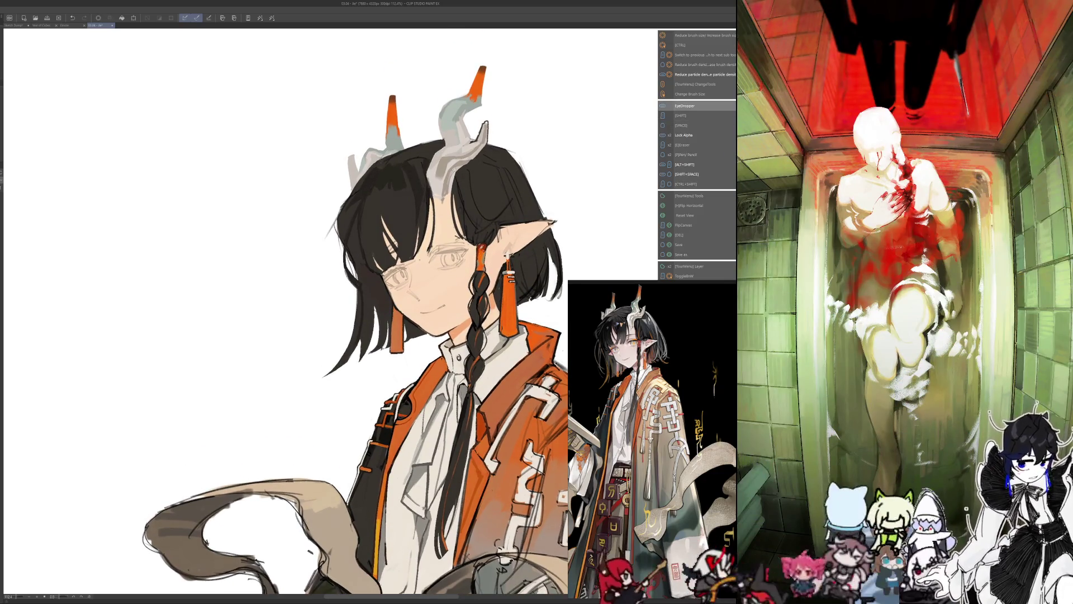
# - Paint a thin orange strand into the black hair above the earring tassel, then unmirror
pyautogui.hotkey('ctrl', 'alt')
pyautogui.moveTo(473, 237); pyautogui.dragTo(476, 188)
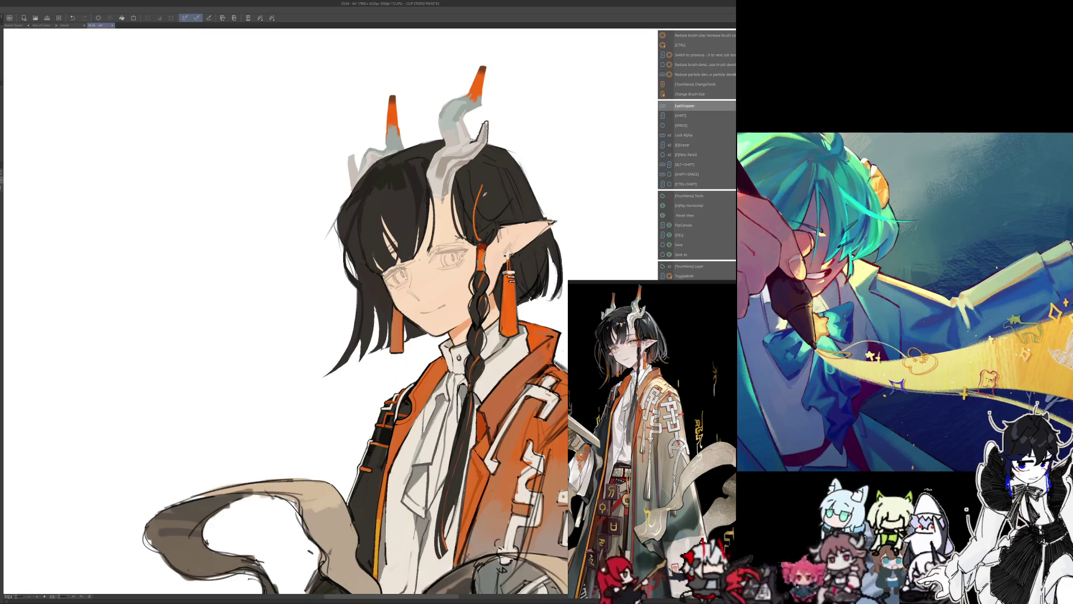
pyautogui.press('shift')
pyautogui.hotkey('ctrl', 'alt')
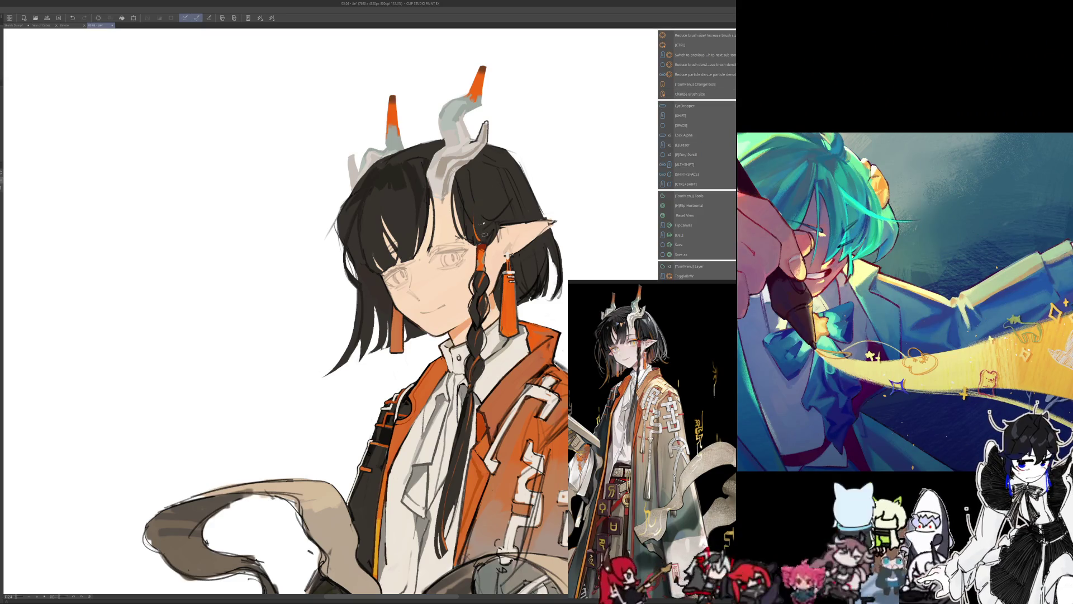
pyautogui.hotkey('ctrl', 'alt')
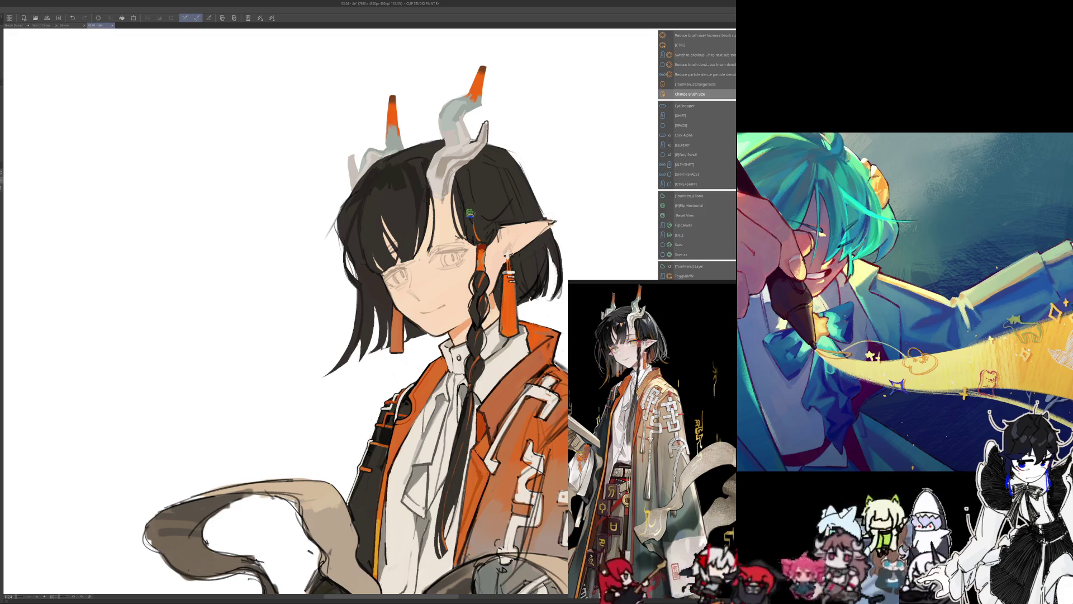
pyautogui.press('h')
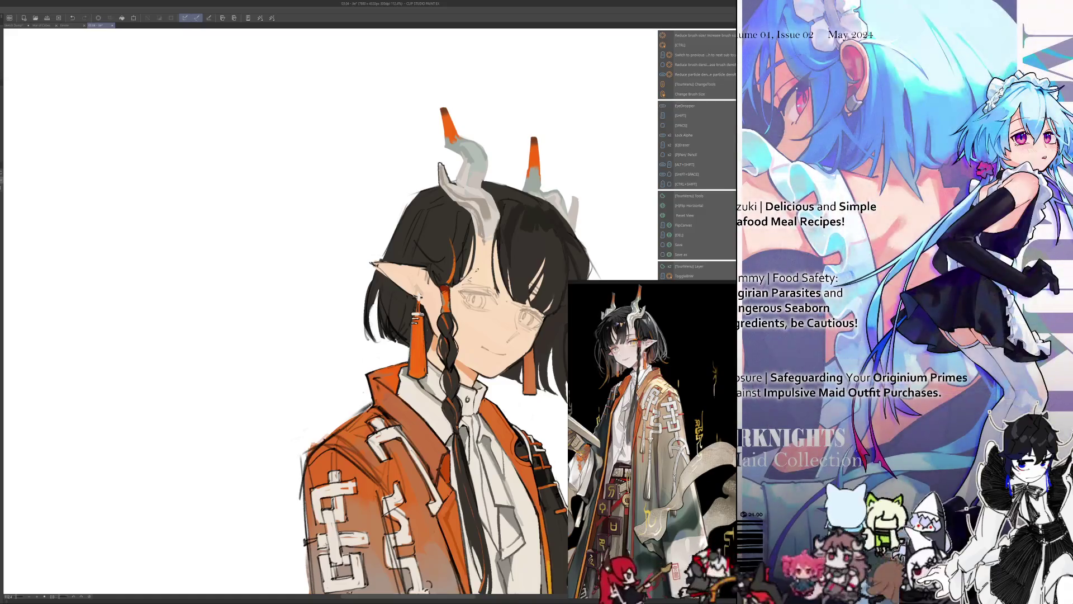
pyautogui.hotkey('ctrl', 'alt')
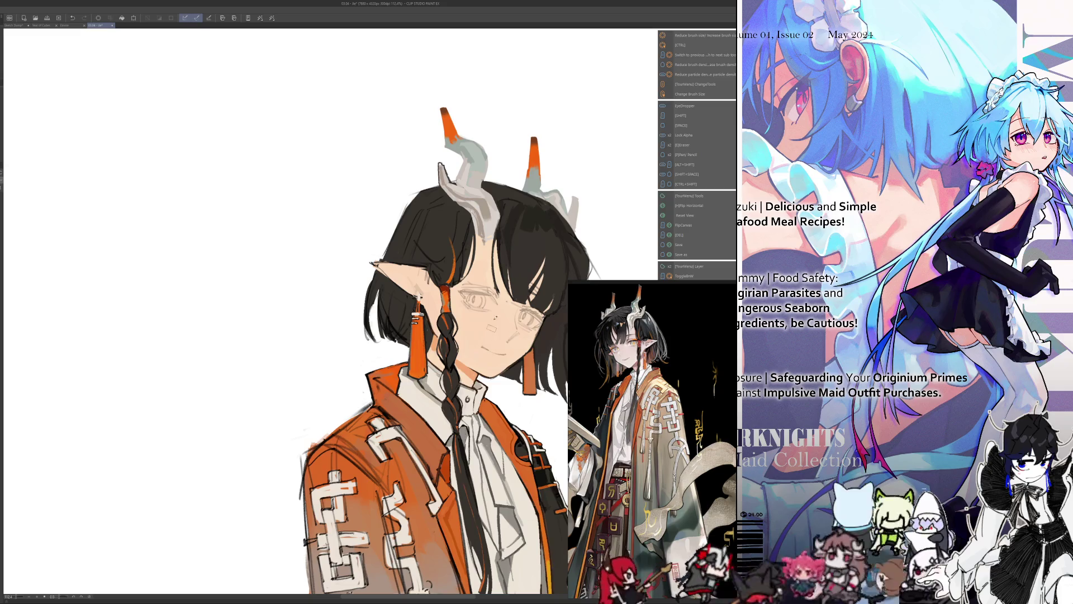
pyautogui.press('h')
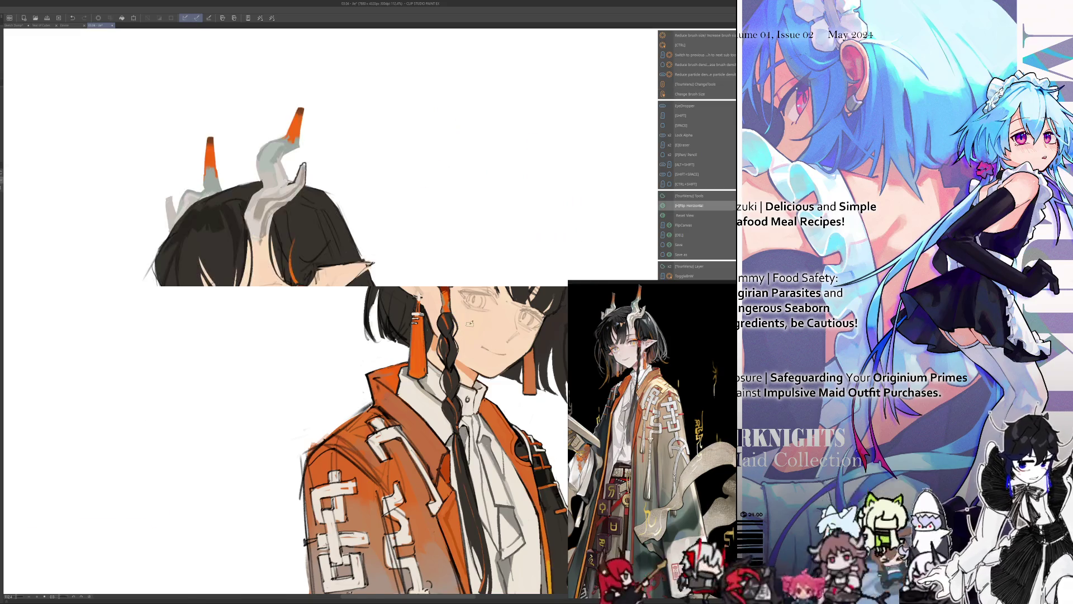
pyautogui.moveTo(453, 336); pyautogui.dragTo(484, 322)
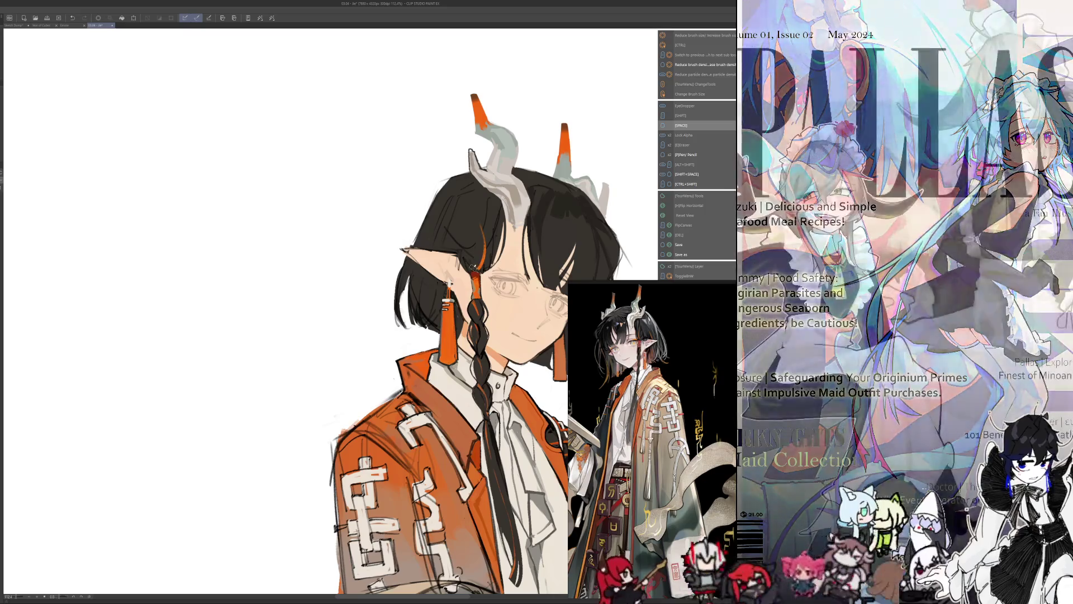
pyautogui.hotkey('ctrl', 'alt')
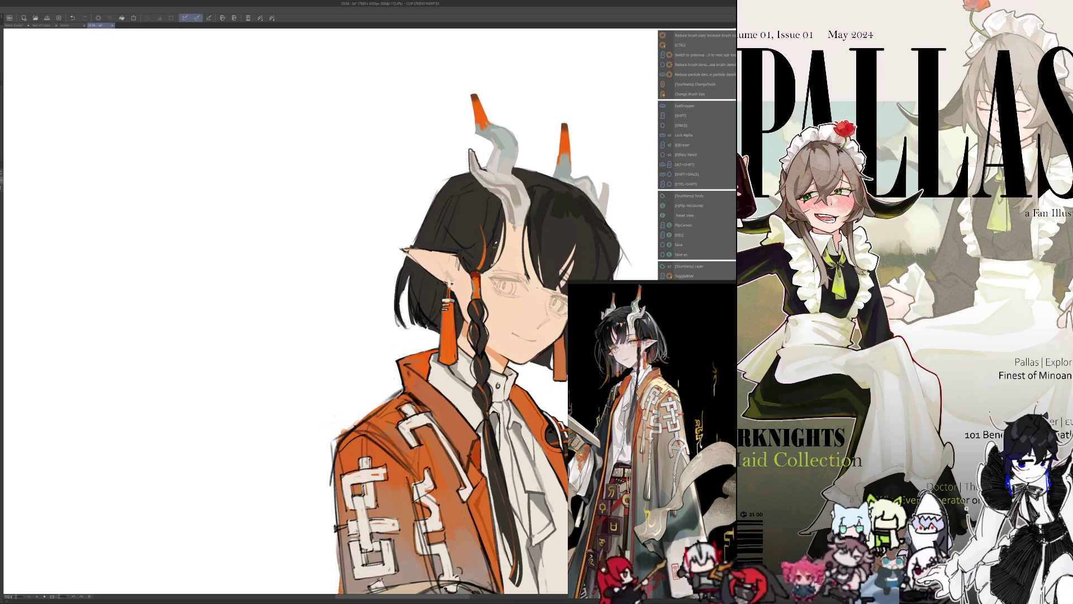
pyautogui.hotkey('ctrl', 'alt')
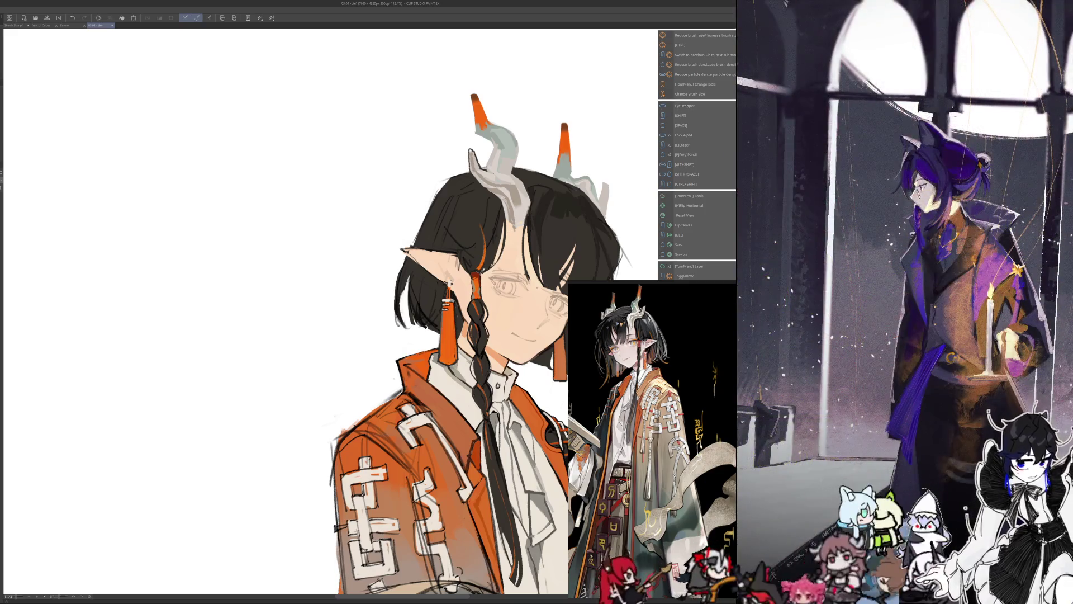
pyautogui.hotkey('ctrl', 'alt')
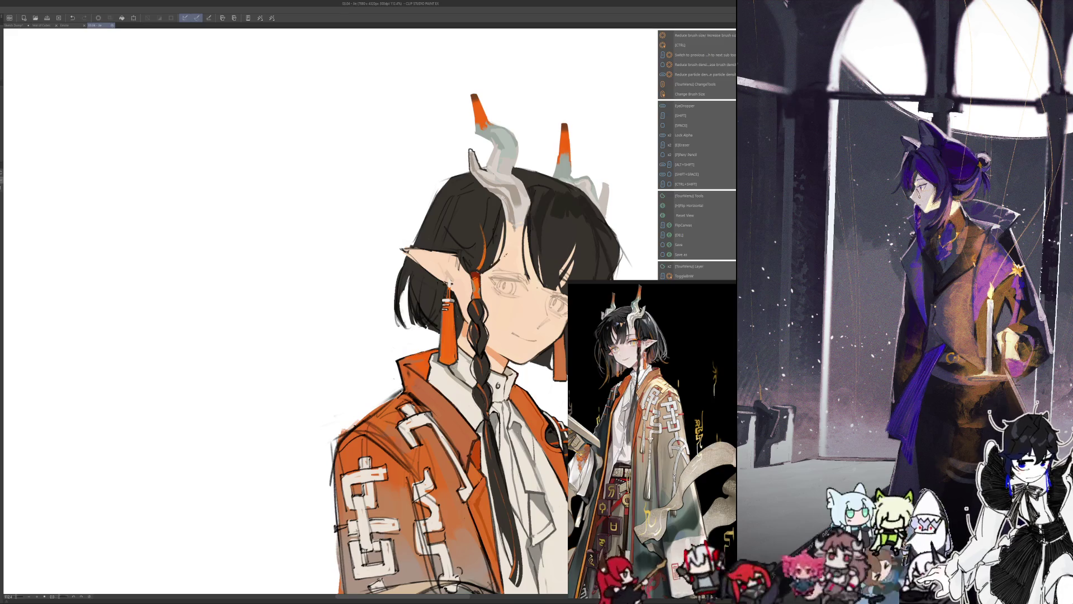
pyautogui.press('alt')
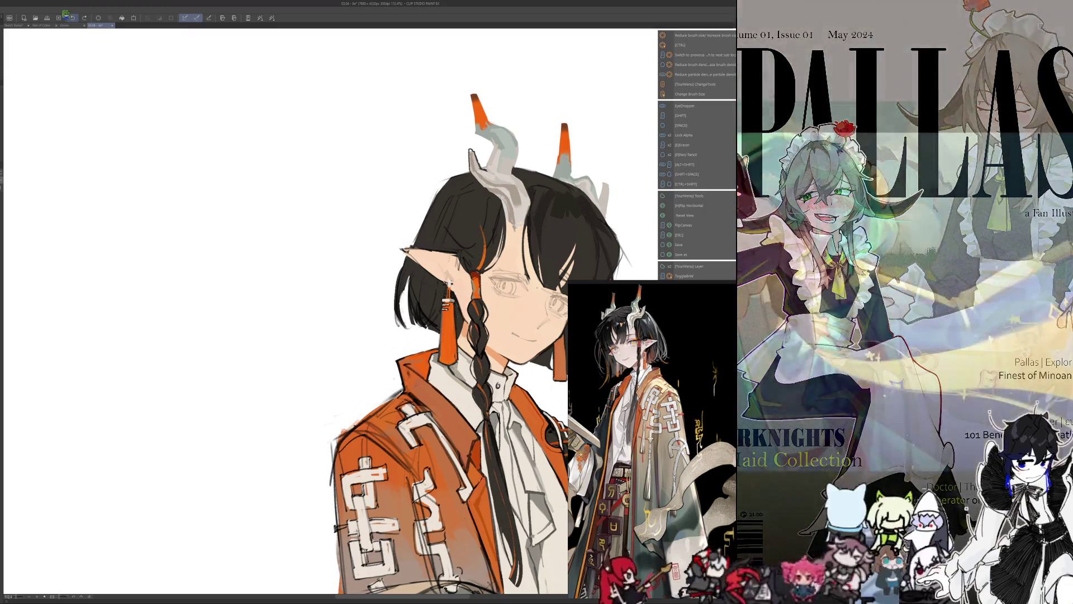
pyautogui.press('space')
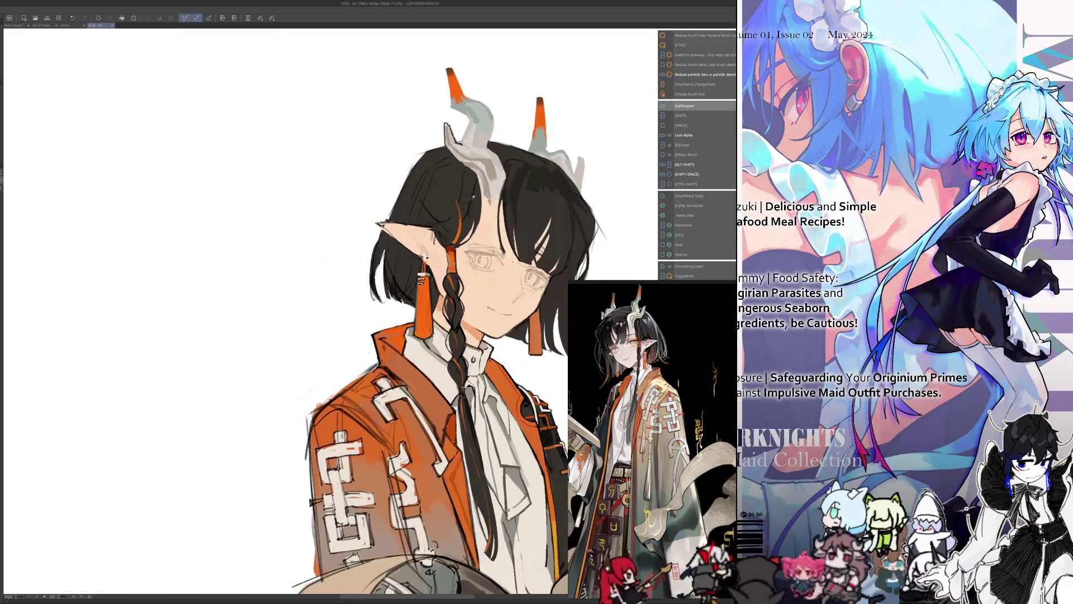
pyautogui.press(']')
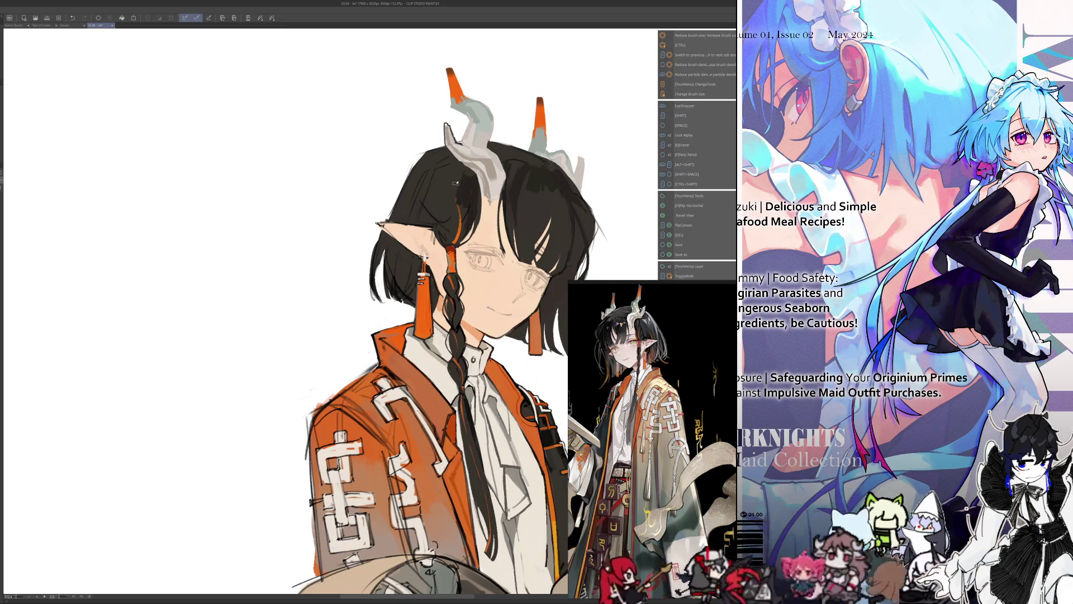
pyautogui.press('alt')
pyautogui.press(']')
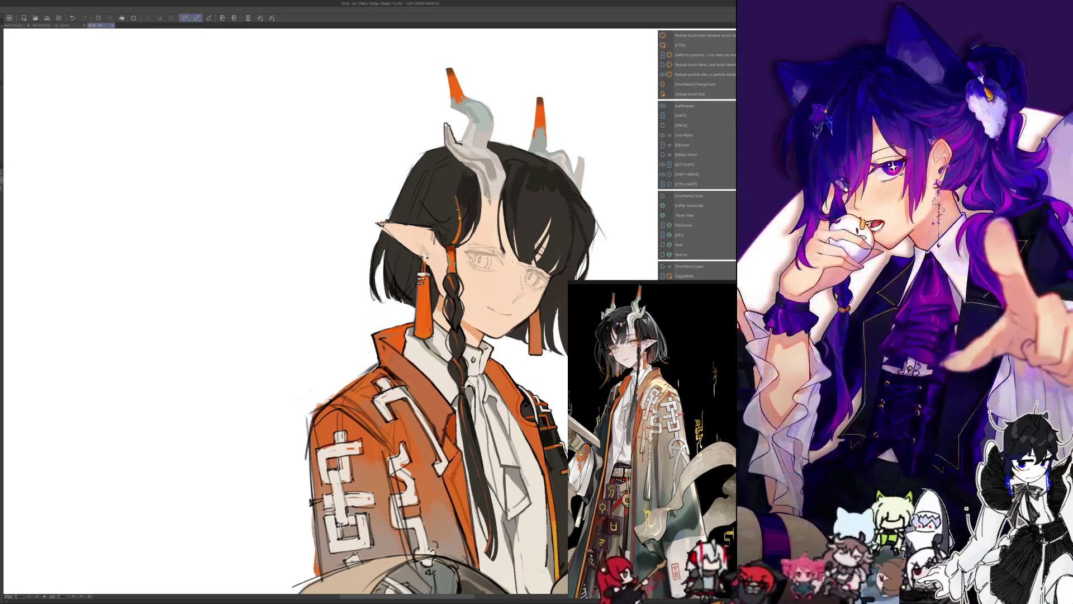
# - Dab a small dark mark into the hair near the right horn and mirror the view to check
pyautogui.press('shift')
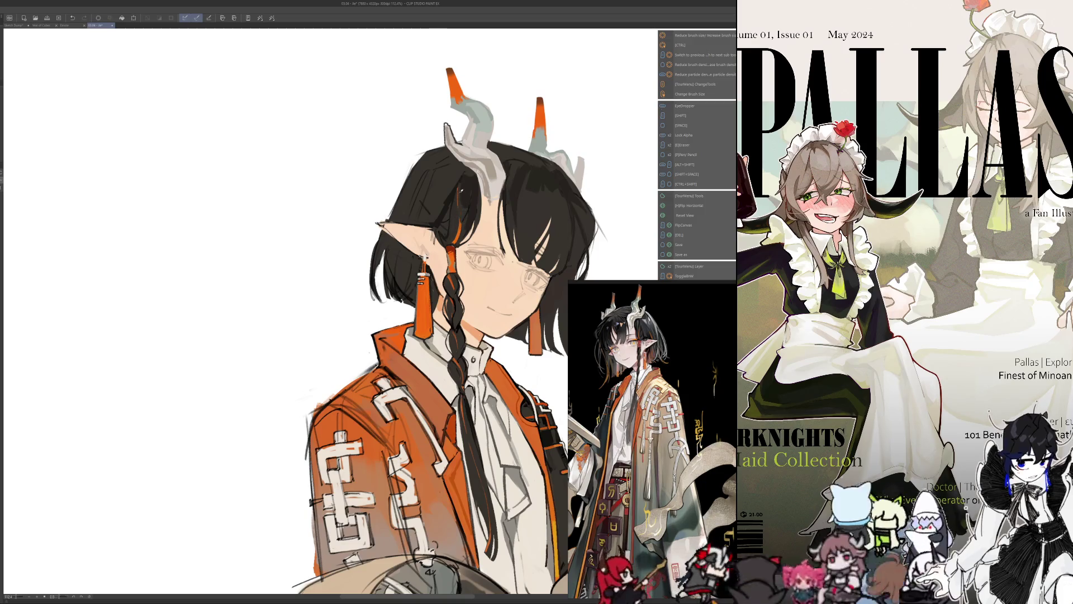
pyautogui.press('alt')
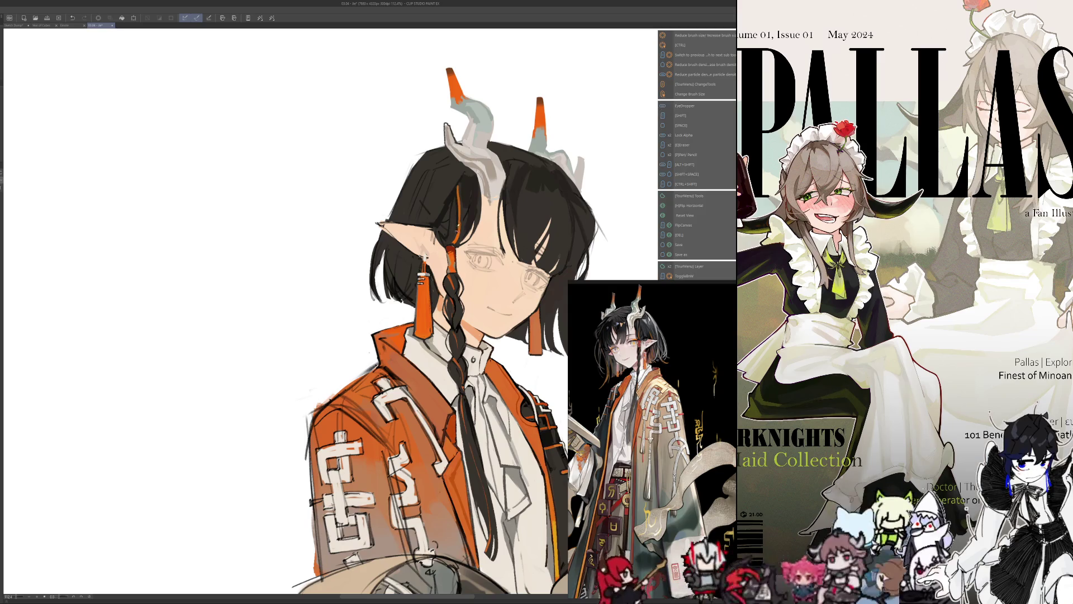
pyautogui.press('alt')
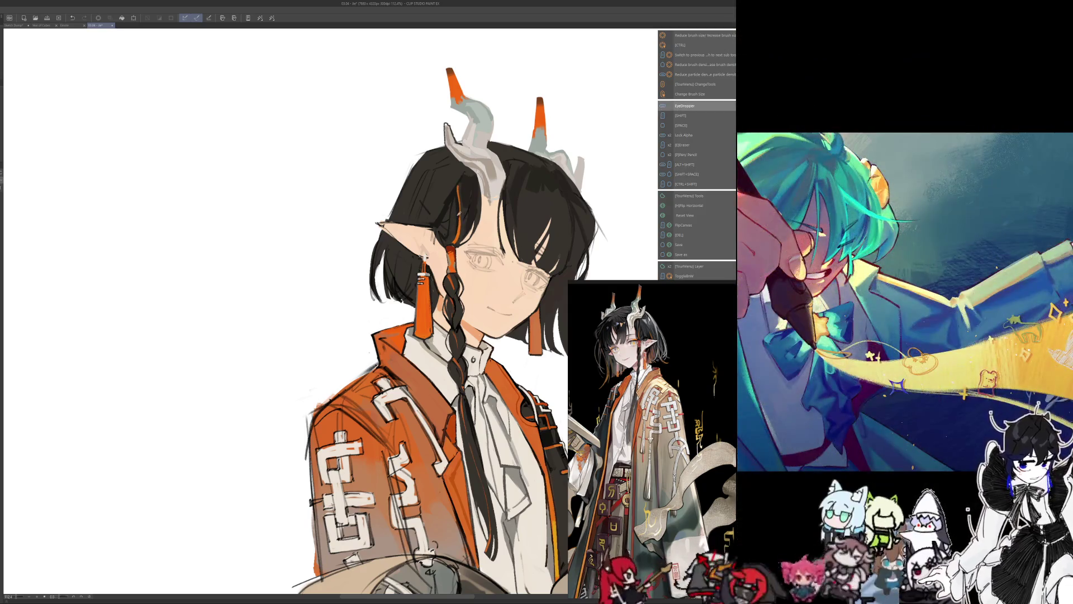
pyautogui.press('shift')
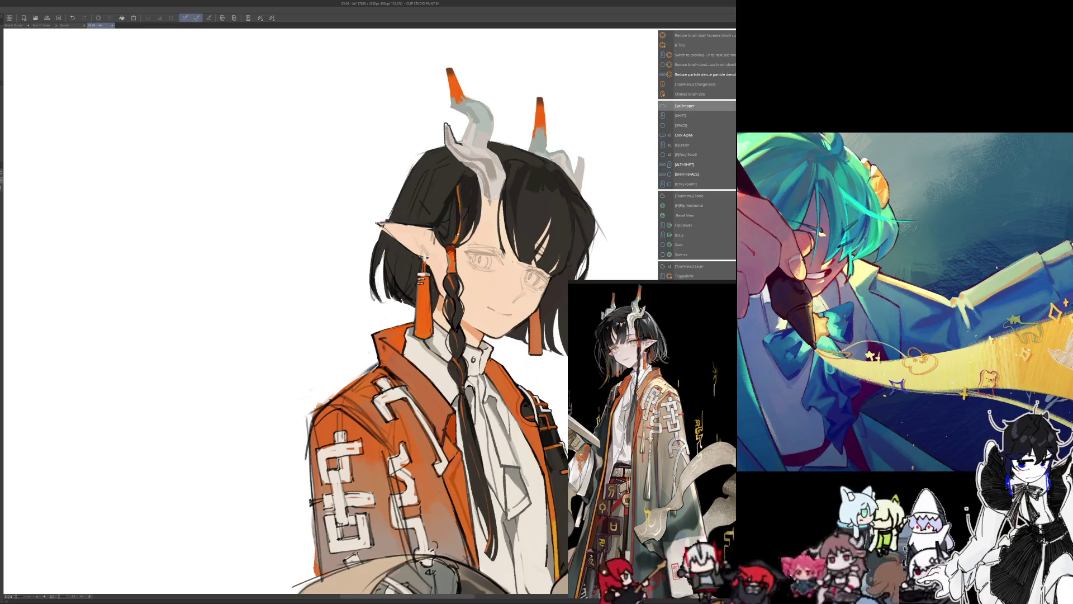
pyautogui.moveTo(447, 196); pyautogui.dragTo(455, 205)
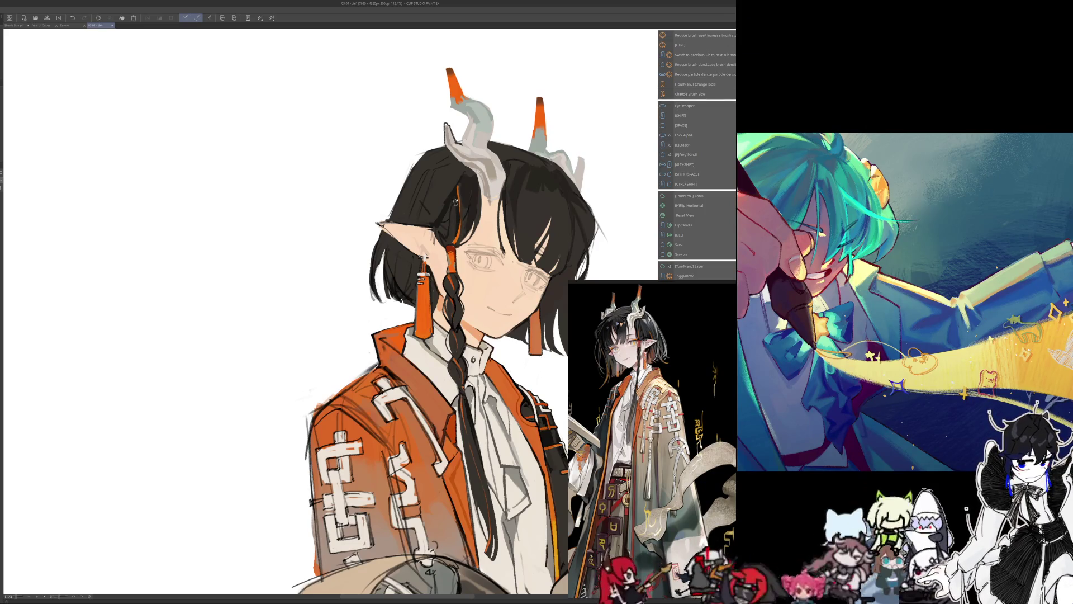
pyautogui.press('h')
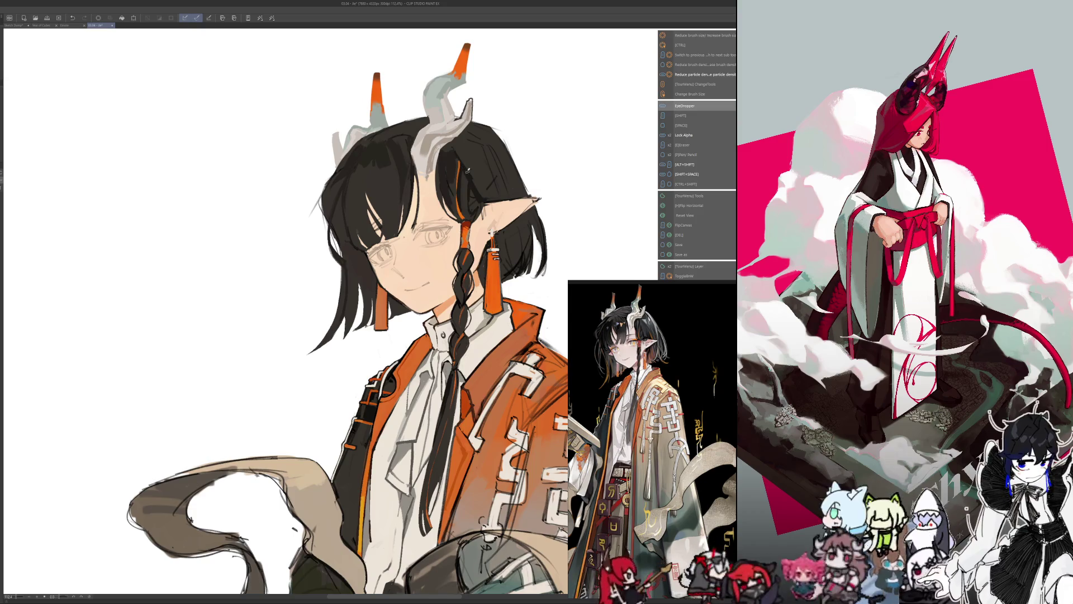
# - Try a thin orange hair strand, undo it, and compare the portrait mirrored and normal
pyautogui.press('h')
pyautogui.moveTo(425, 201); pyautogui.dragTo(474, 197)
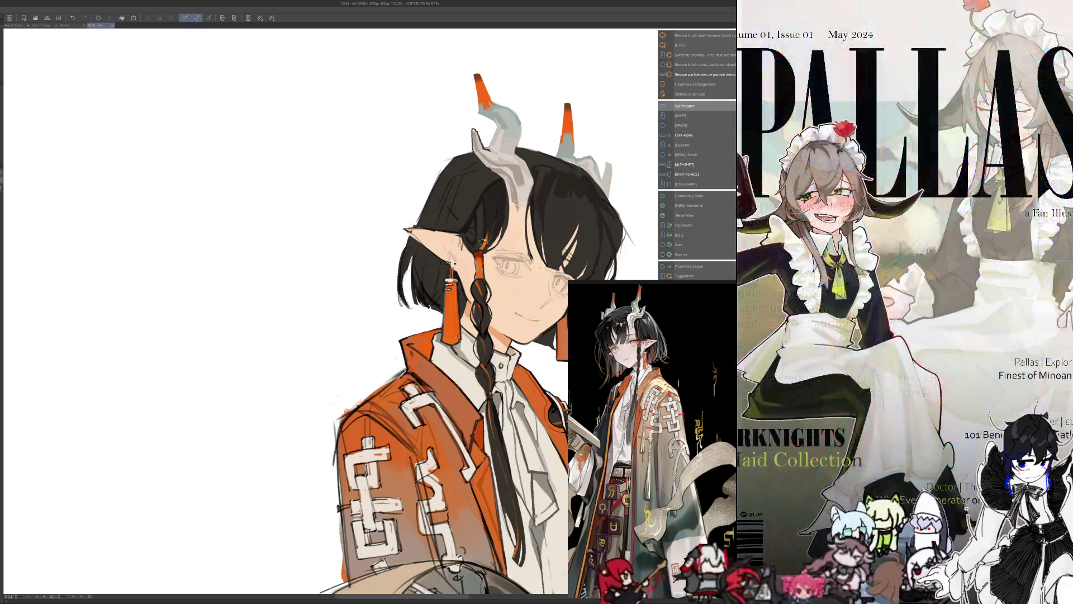
pyautogui.moveTo(488, 213); pyautogui.dragTo(486, 241)
pyautogui.hotkey('ctrl', 'z')
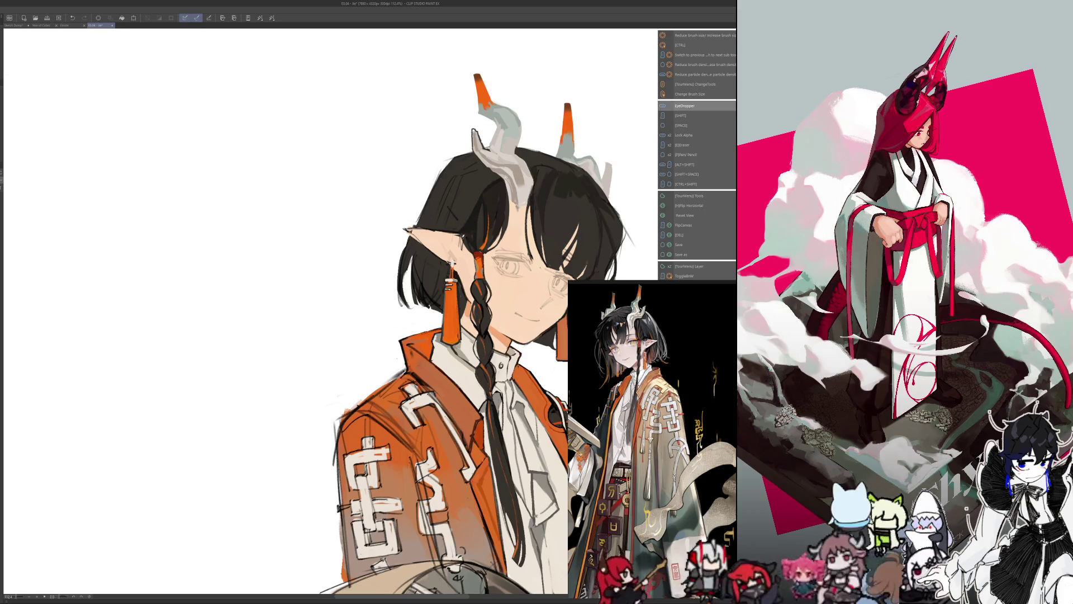
pyautogui.press('h')
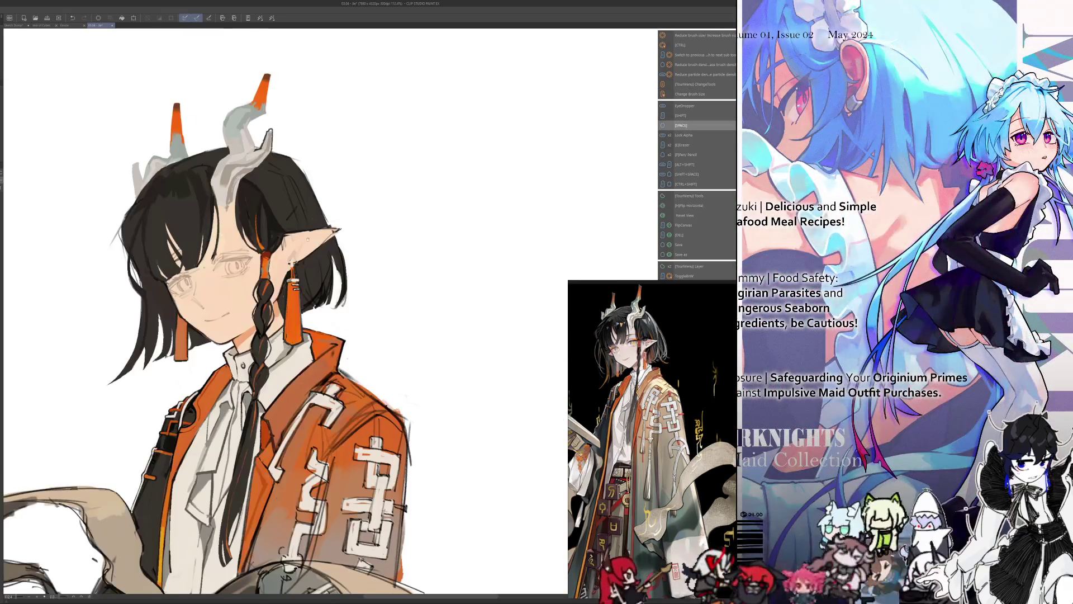
pyautogui.moveTo(285, 336); pyautogui.dragTo(469, 331)
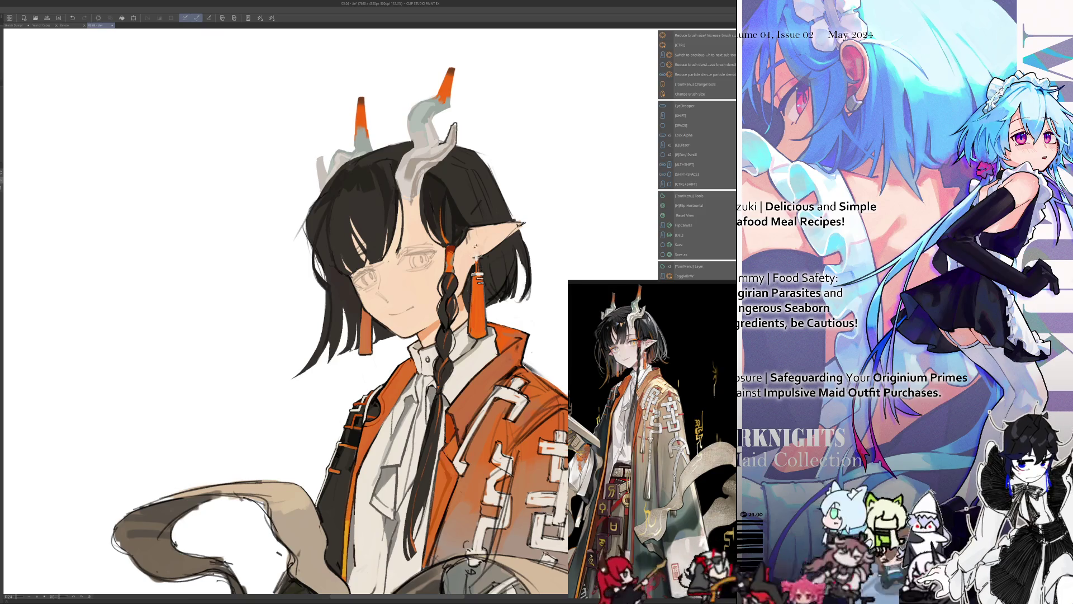
# - Sample colours around the rotated portrait and show it mirrored horizontally to check proportions
pyautogui.hotkey('ctrl', 'alt')
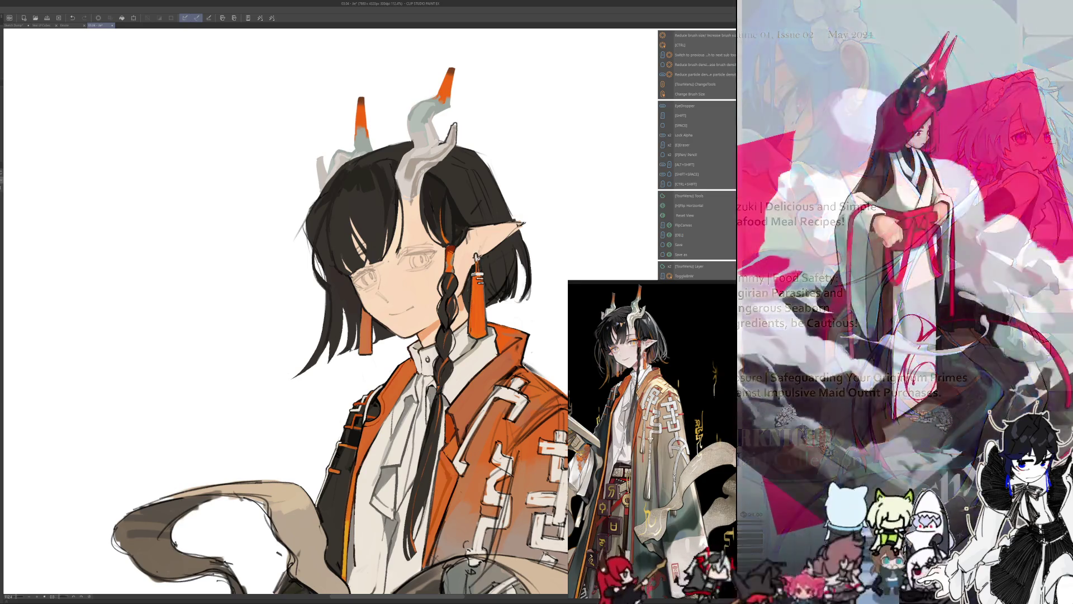
pyautogui.press('alt')
pyautogui.hotkey('alt', 'shift')
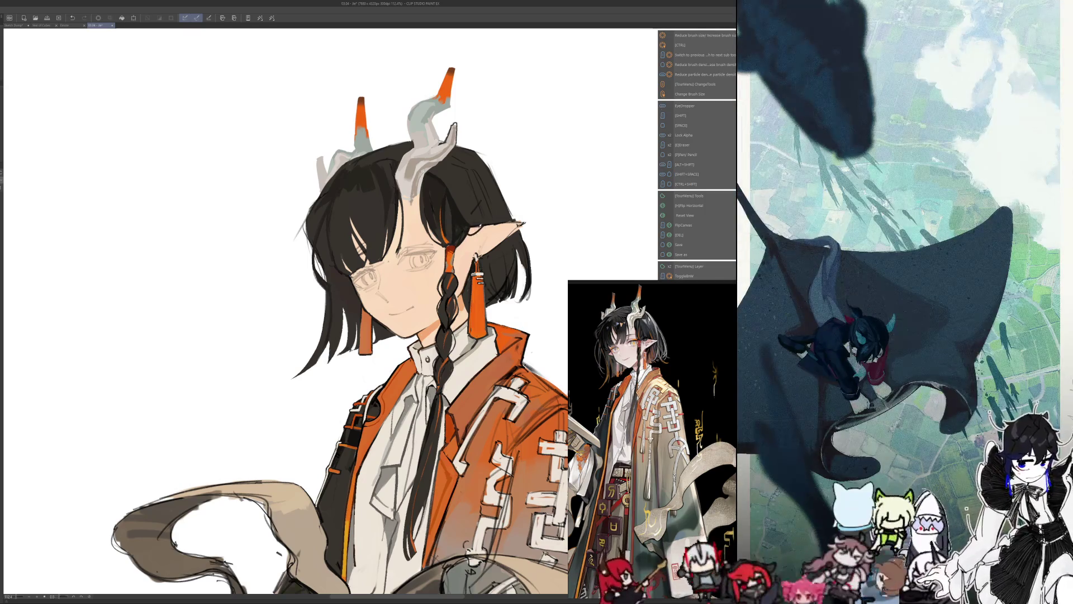
pyautogui.moveTo(291, 243); pyautogui.dragTo(306, 257)
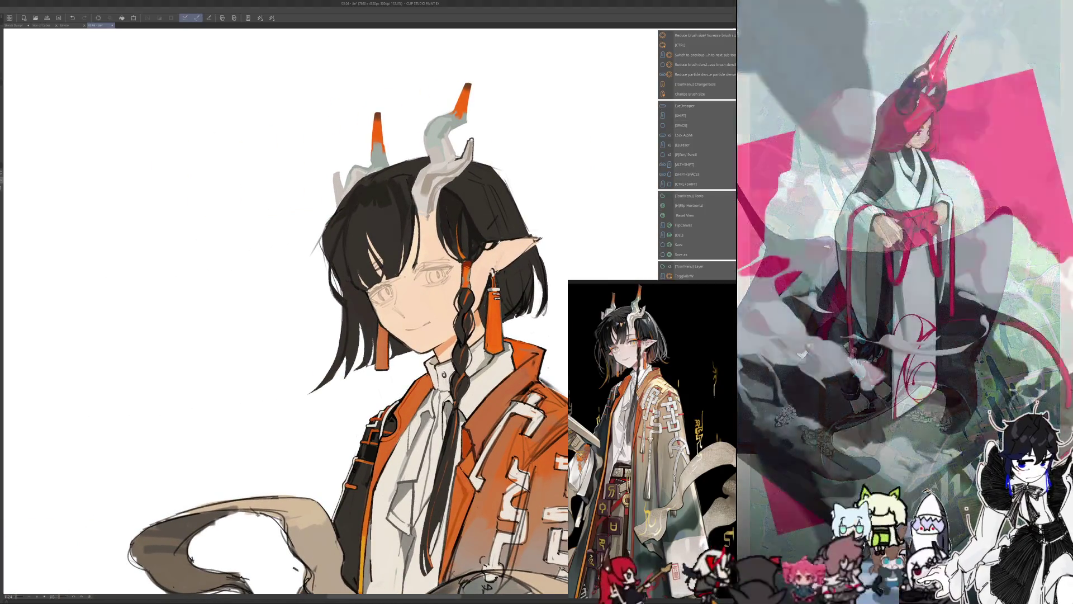
pyautogui.press('i')
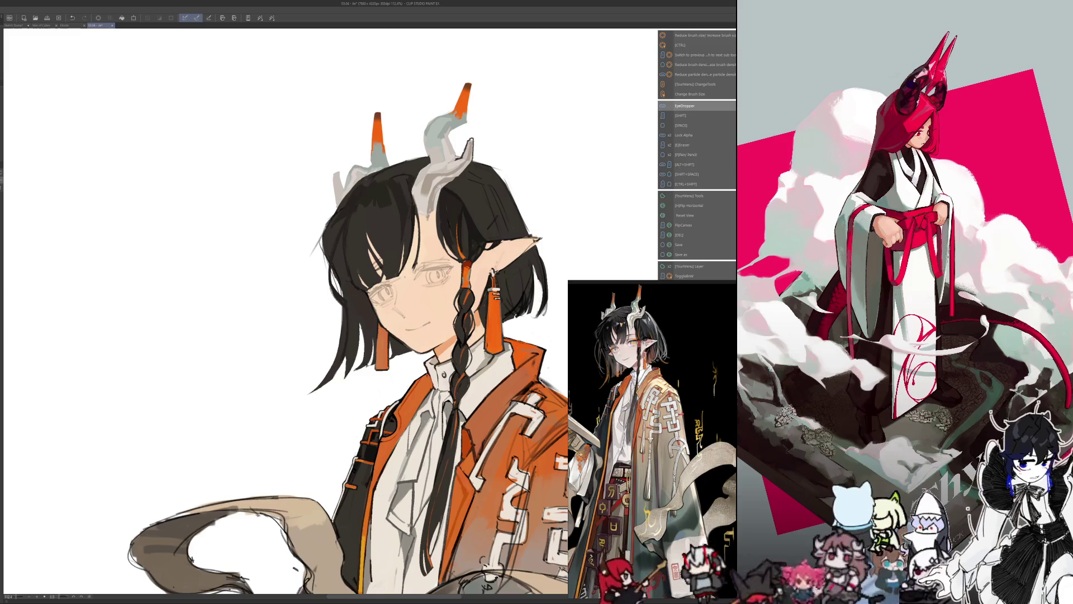
pyautogui.press('i')
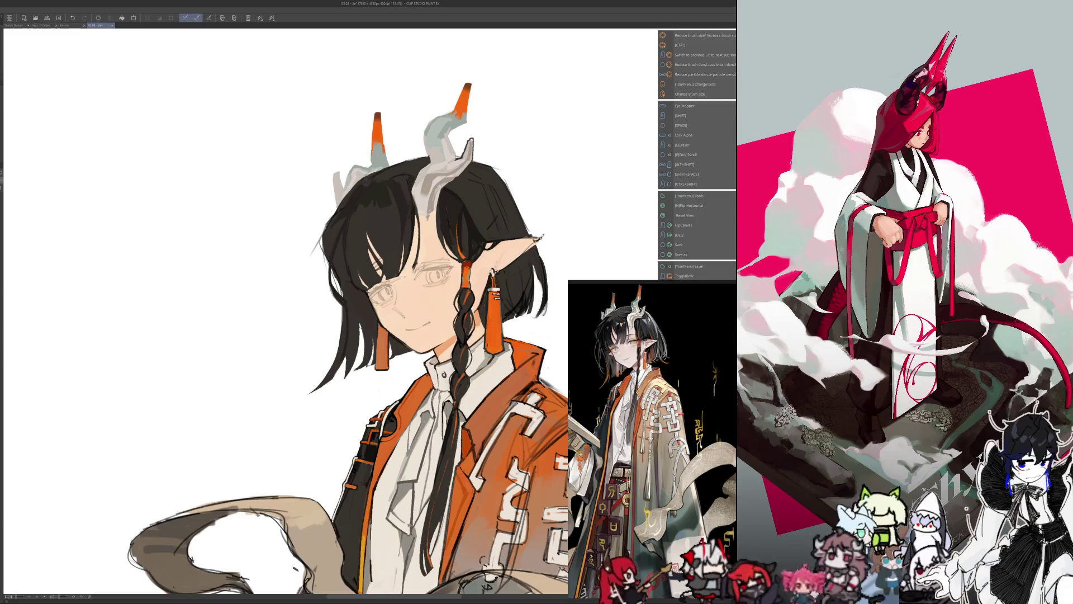
pyautogui.press('alt')
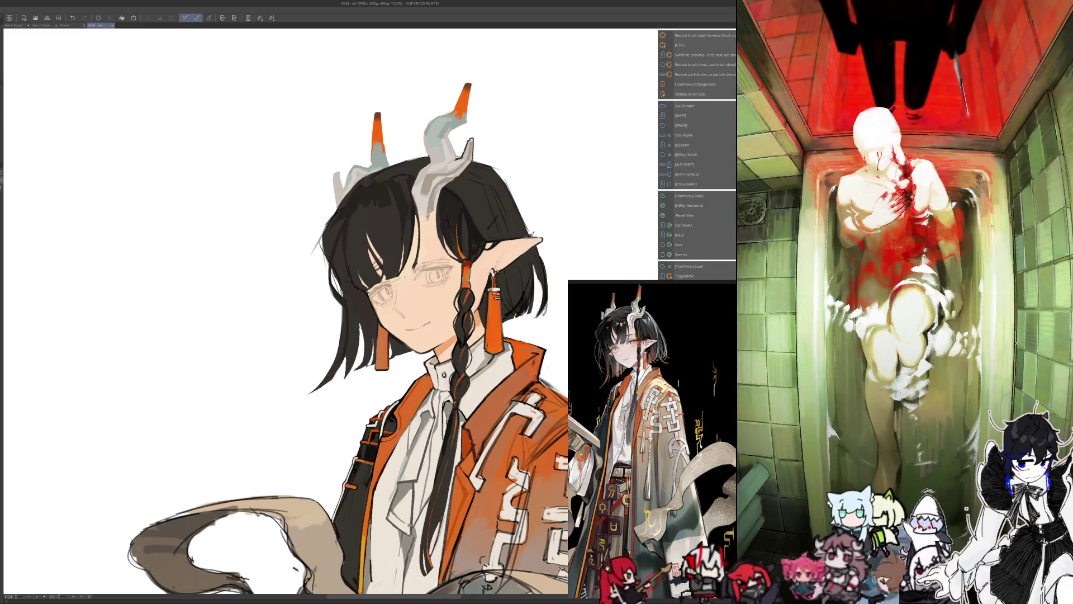
pyautogui.press('h')
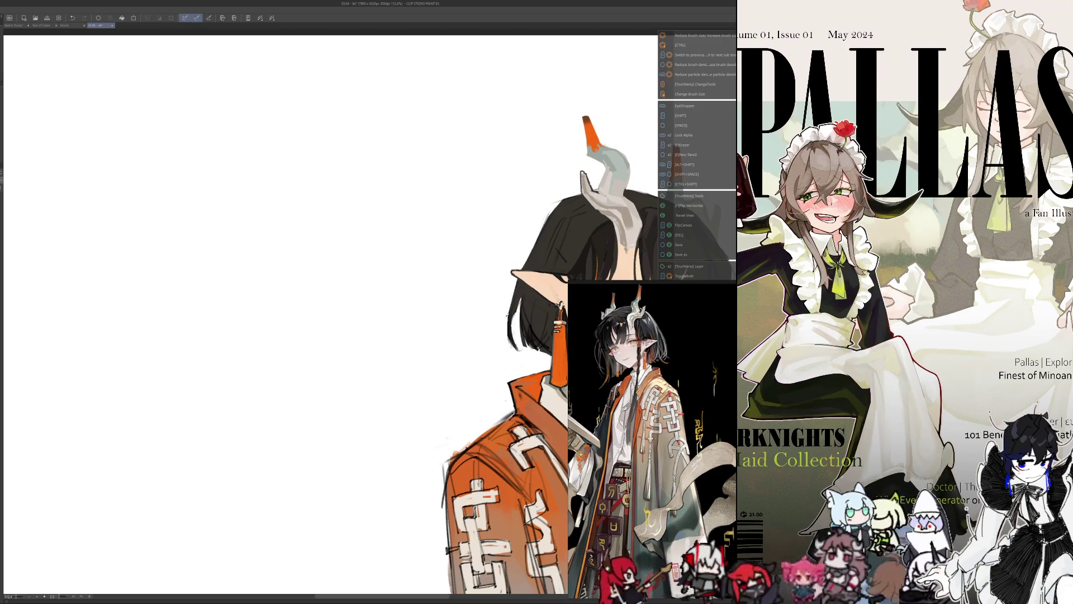
# - Centre the character's head in view and show the portrait mirrored
pyautogui.press('h')
pyautogui.moveTo(168, 335); pyautogui.dragTo(496, 285)
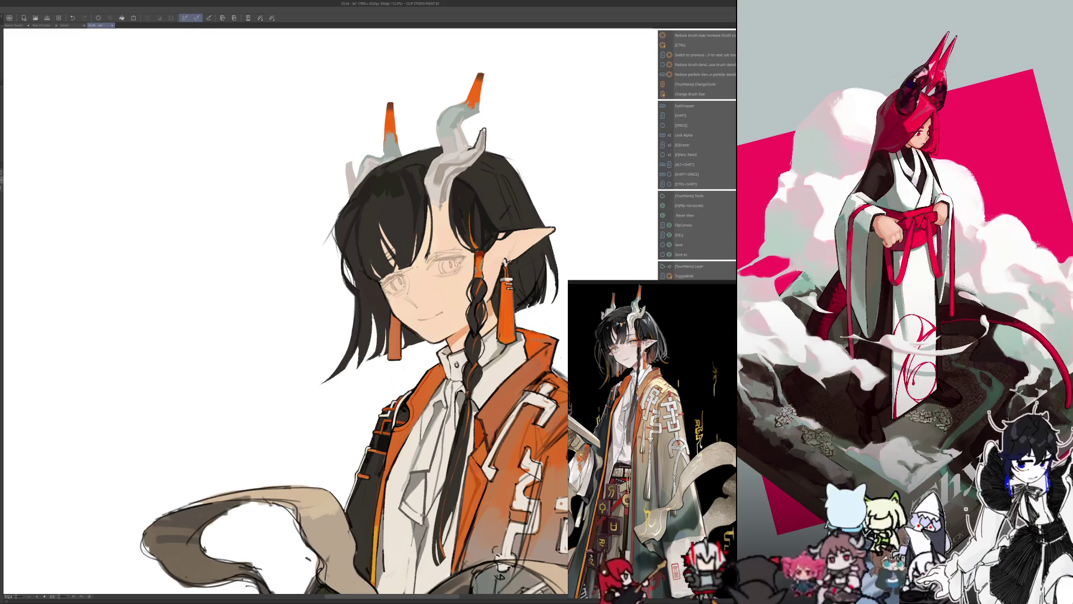
pyautogui.press('h')
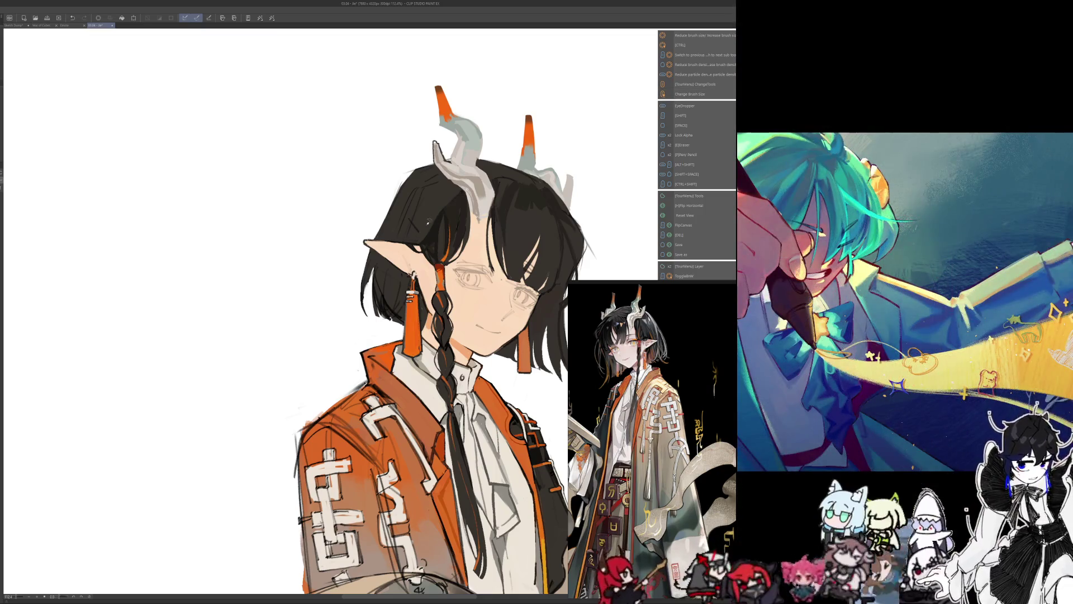
# - Compare the centred head mirrored and normal while sampling a colour
pyautogui.press('h')
pyautogui.moveTo(344, 140); pyautogui.dragTo(554, 155)
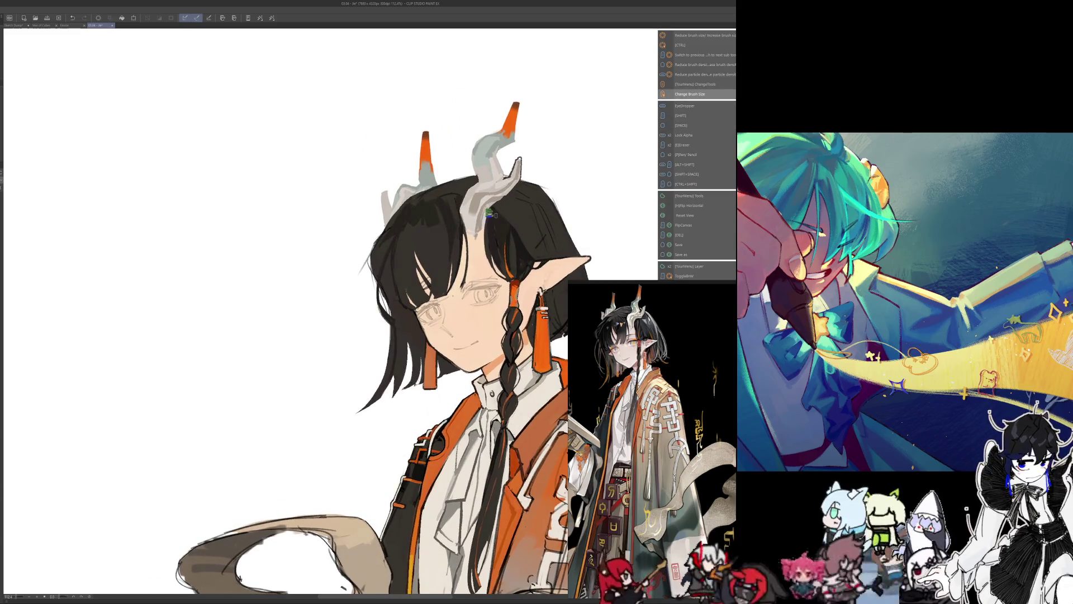
pyautogui.press('h')
pyautogui.press('h')
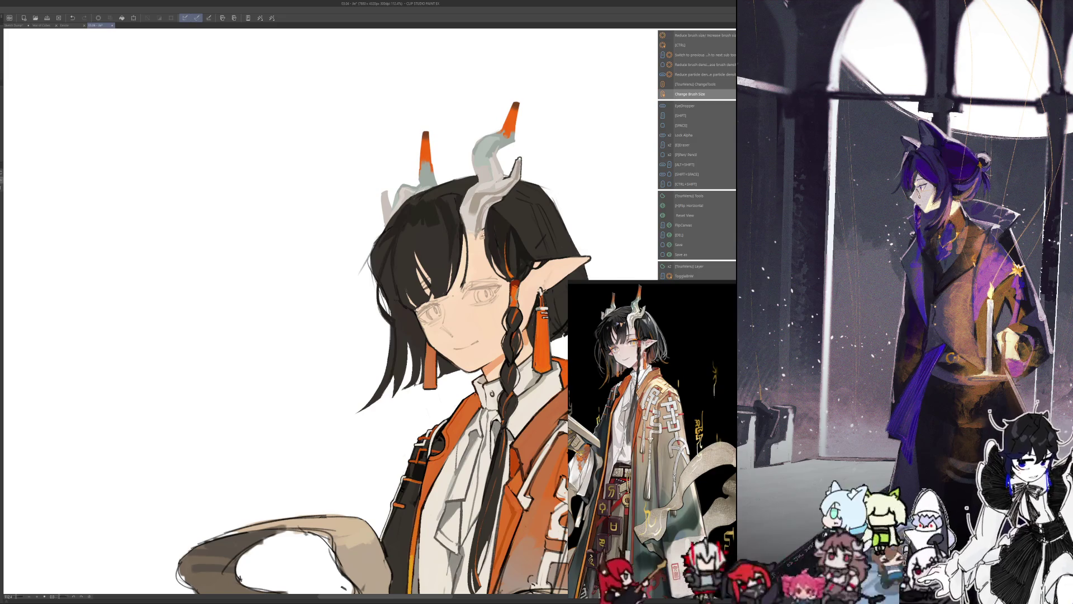
pyautogui.hotkey('ctrl', 'alt')
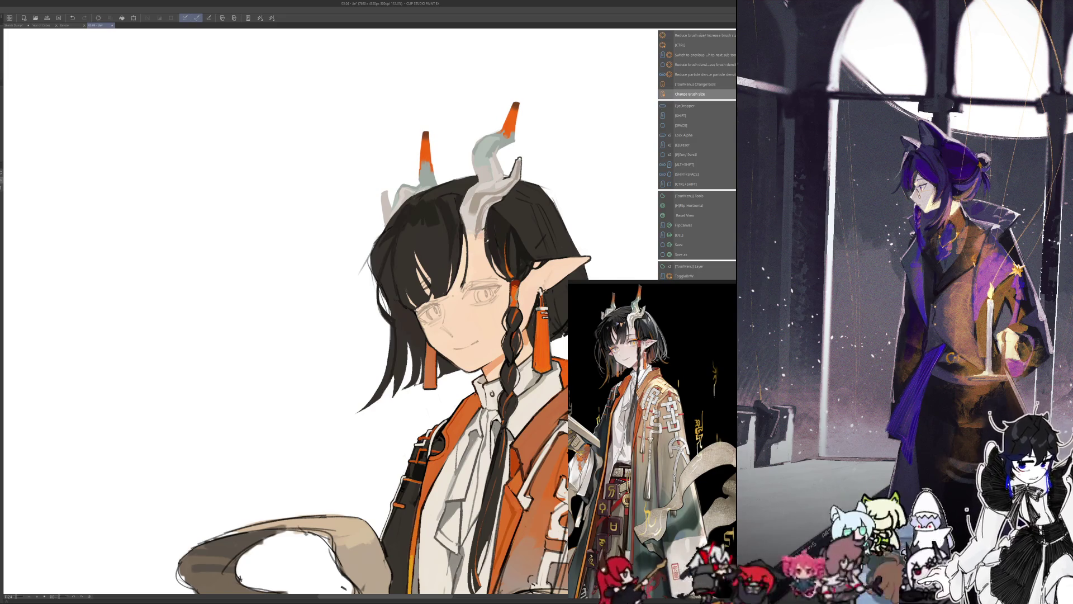
pyautogui.press('alt')
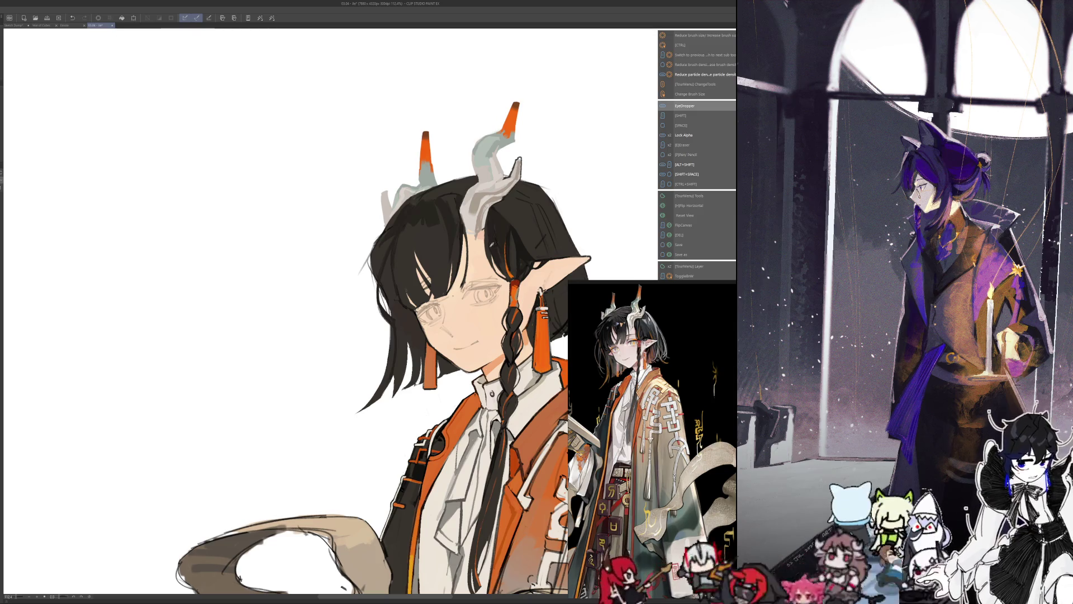
# - Return the portrait to its unmirrored orientation and ready a resized, sampled brush over the hair
pyautogui.press('h')
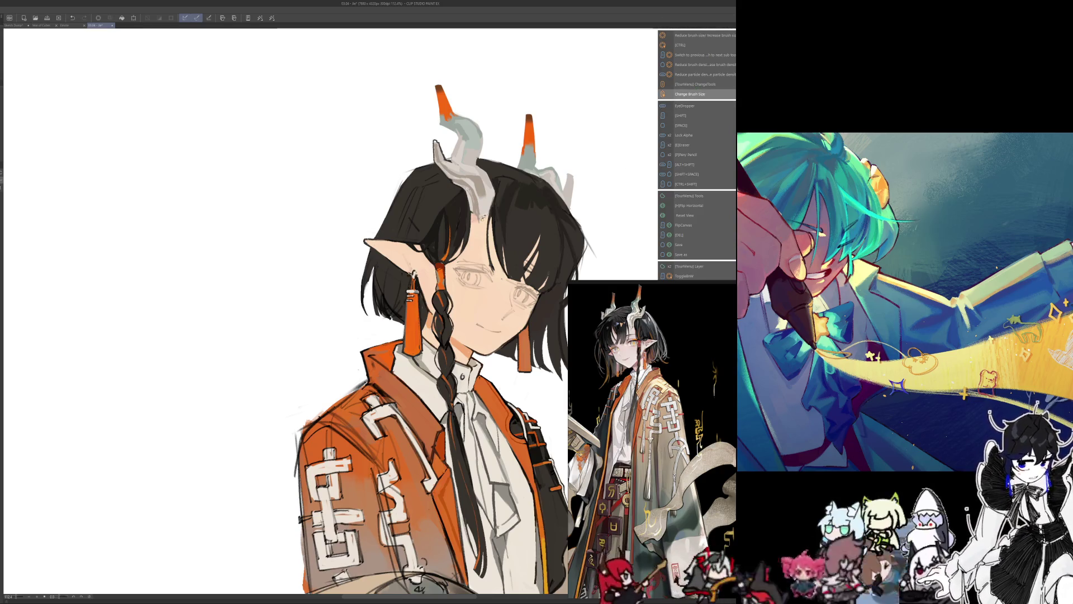
pyautogui.hotkey('ctrl', 'alt')
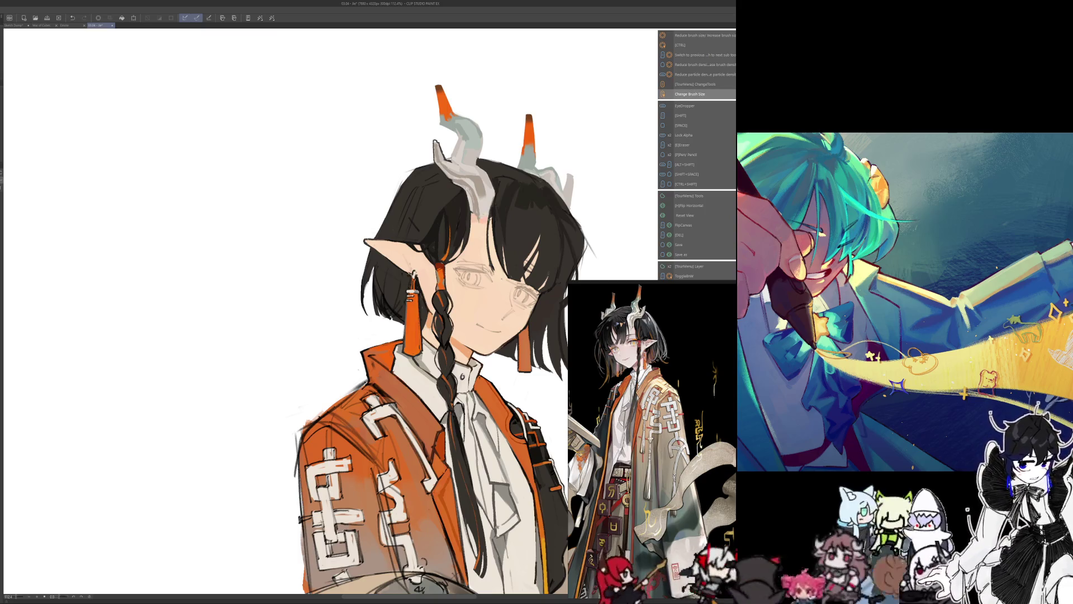
pyautogui.press('alt')
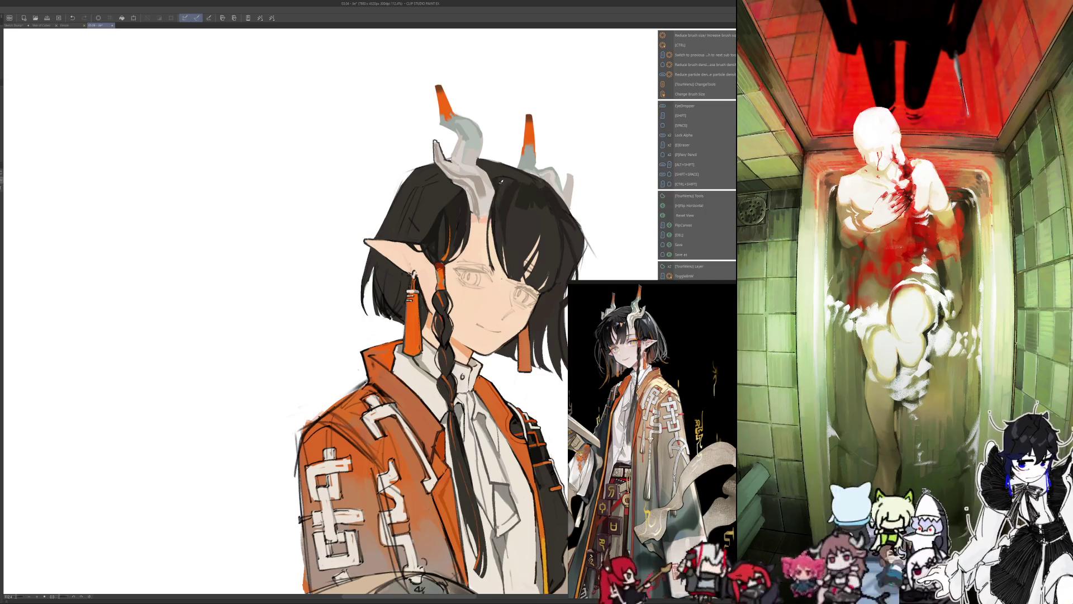
pyautogui.moveTo(510, 194)
pyautogui.mouseDown()
pyautogui.moveTo(511, 177)
pyautogui.moveTo(504, 219)
pyautogui.mouseUp()
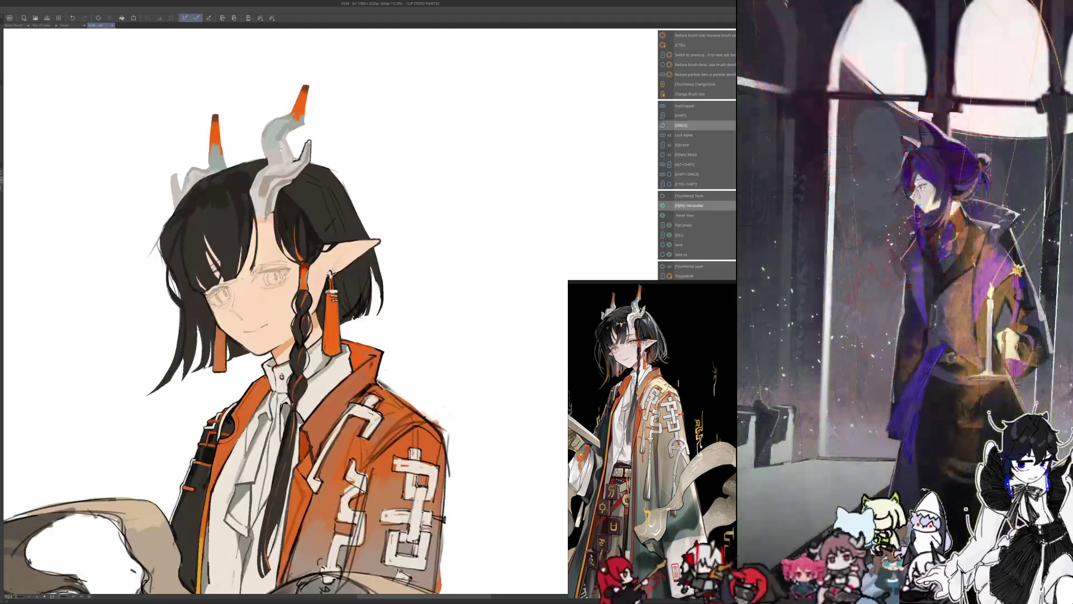
# - Touch up the hair and horns with a resized brush and sampled colours
pyautogui.hotkey('ctrl', 'alt')
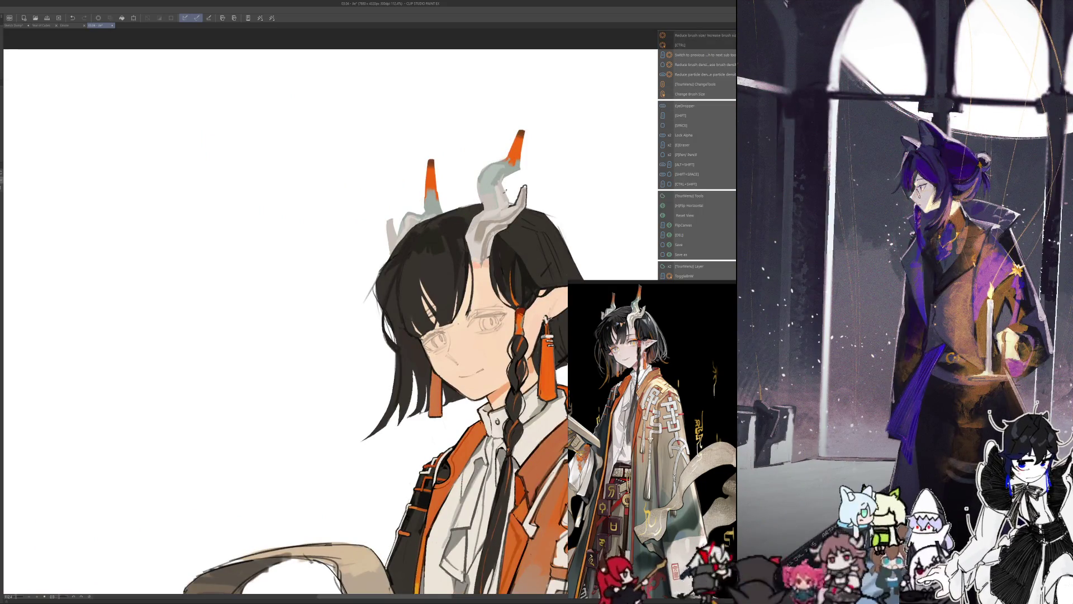
pyautogui.moveTo(537, 189); pyautogui.dragTo(450, 189)
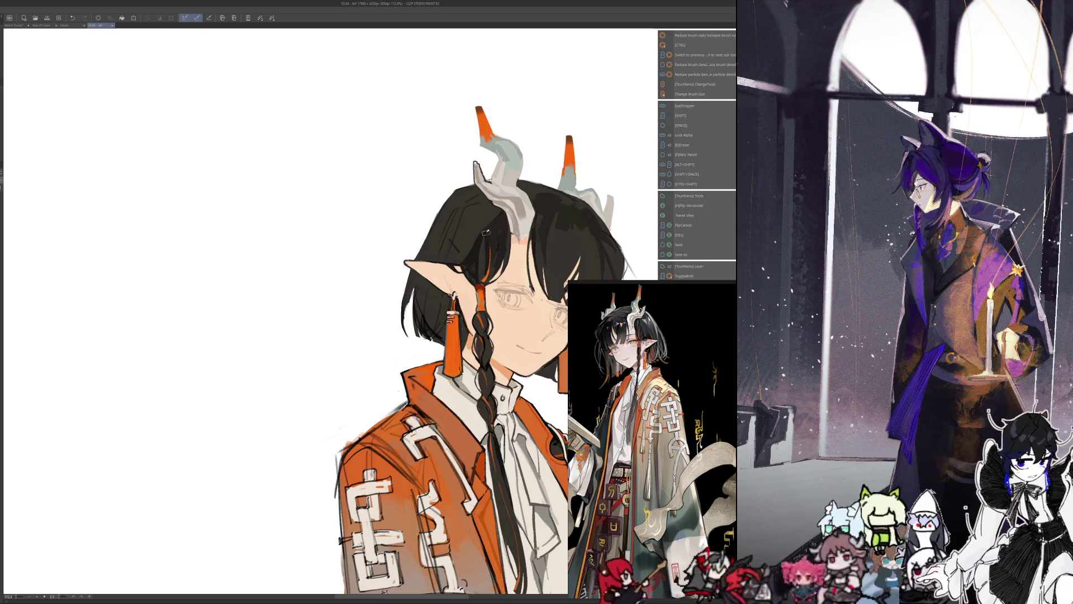
pyautogui.moveTo(489, 237); pyautogui.dragTo(472, 228)
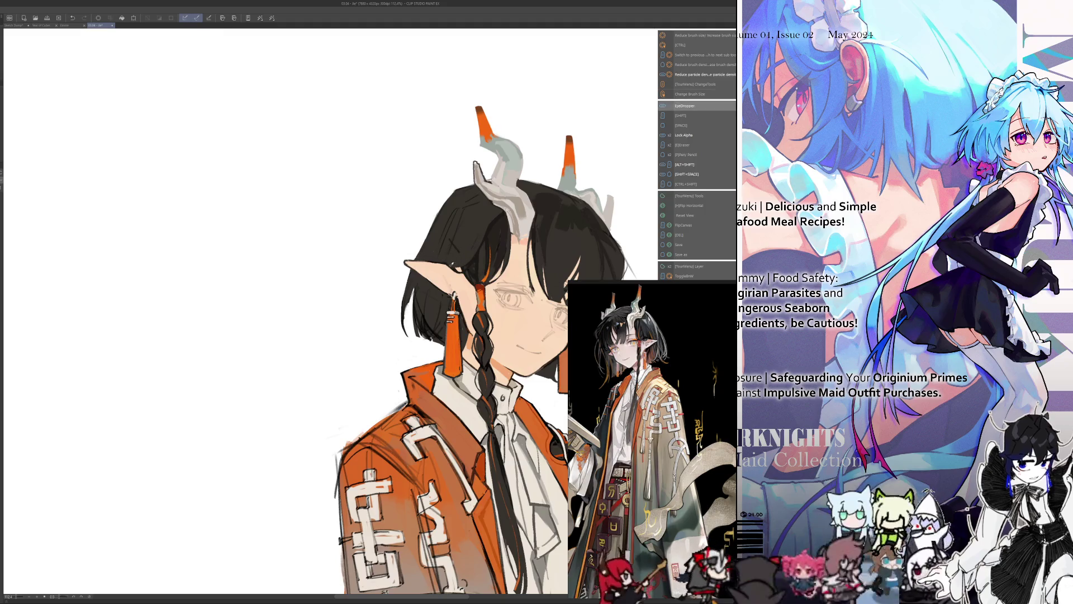
pyautogui.press(']')
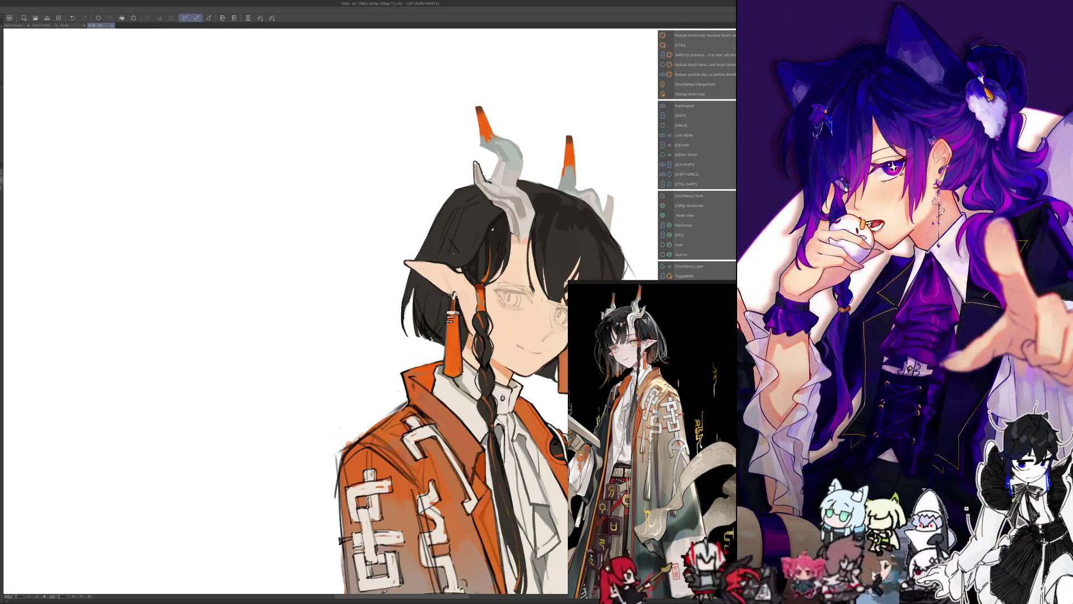
pyautogui.press('i')
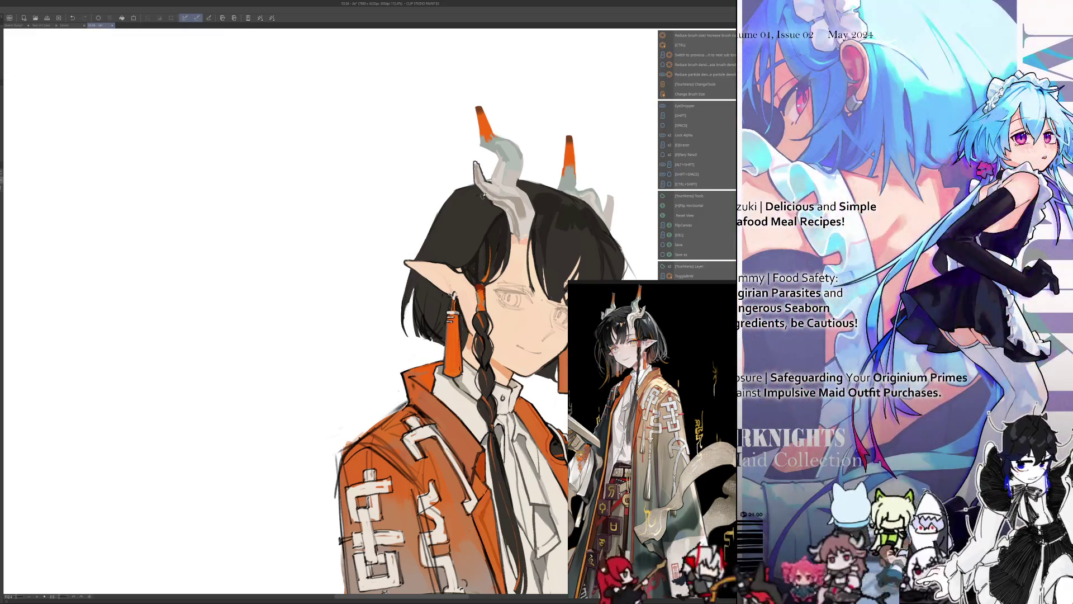
# - Compare the portrait mirrored and normal and move it lower in view
pyautogui.press('h')
pyautogui.press('h')
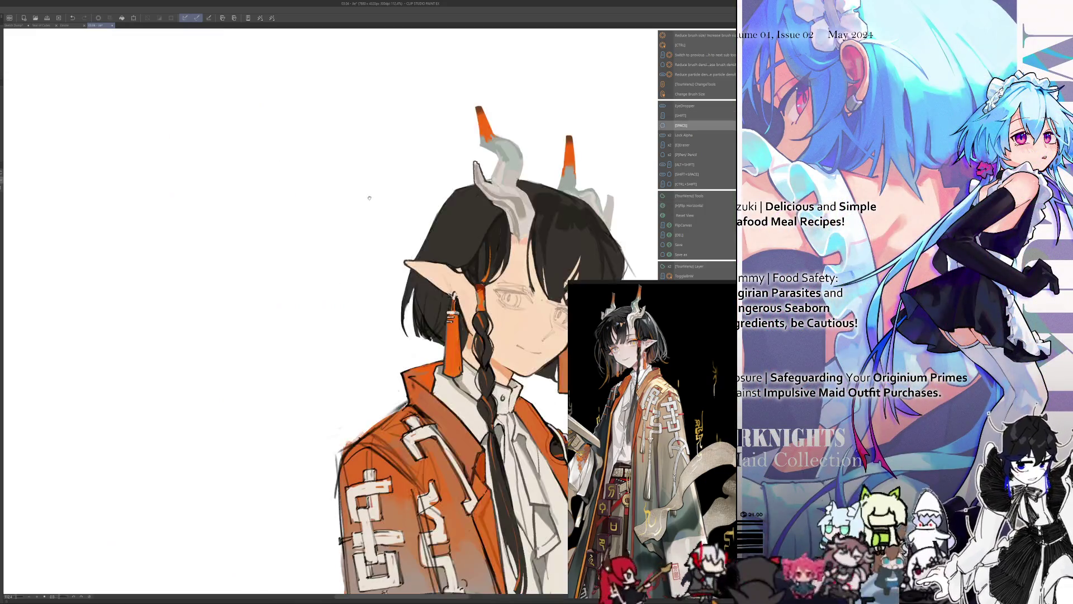
pyautogui.moveTo(366, 195); pyautogui.dragTo(383, 205)
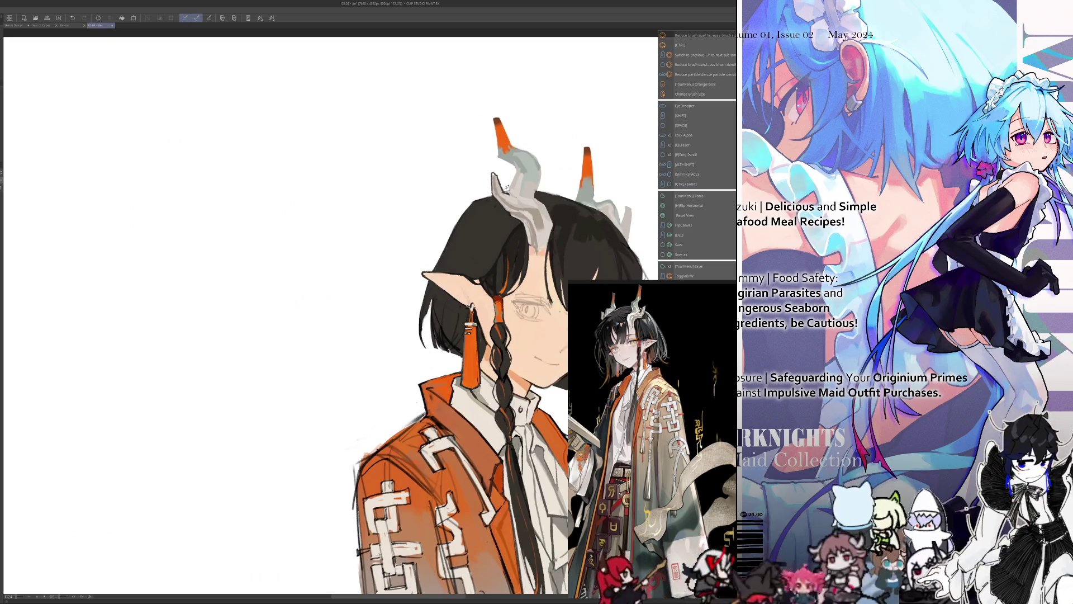
pyautogui.moveTo(496, 181); pyautogui.dragTo(501, 189)
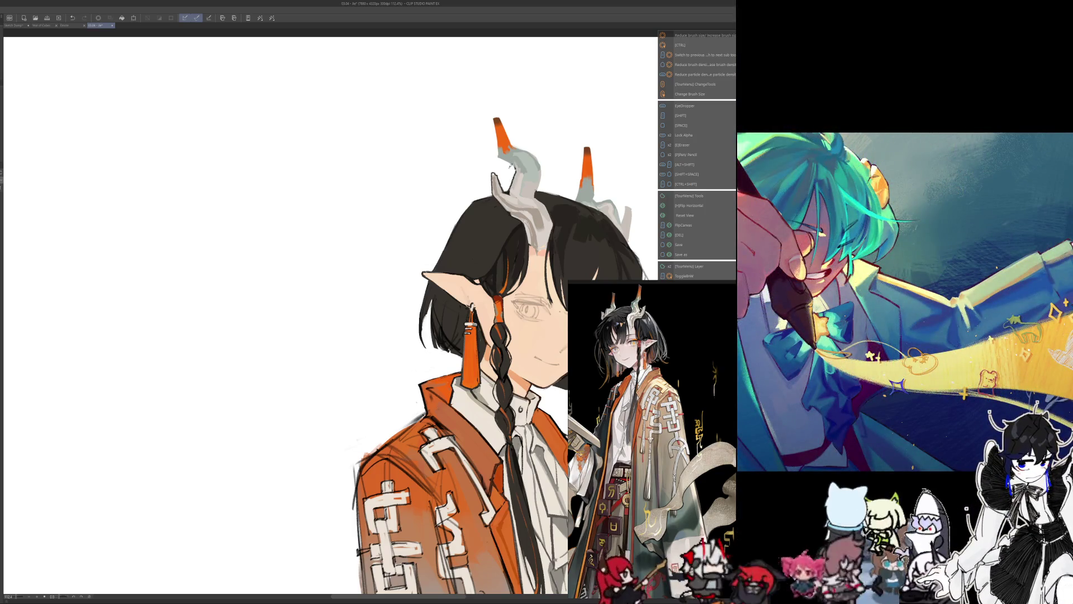
pyautogui.moveTo(419, 241); pyautogui.dragTo(433, 356)
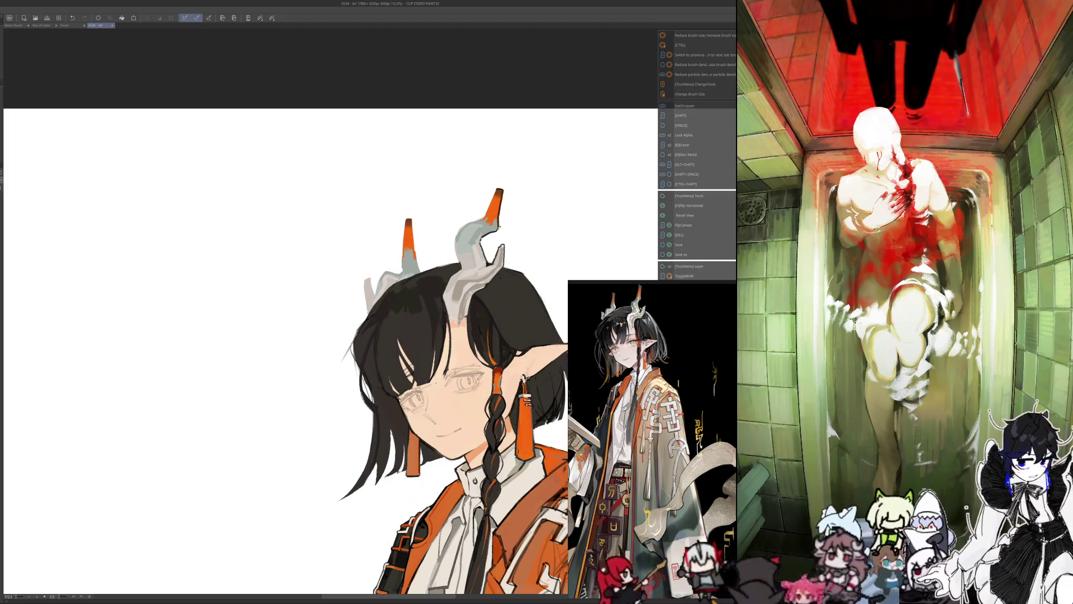
pyautogui.press('alt')
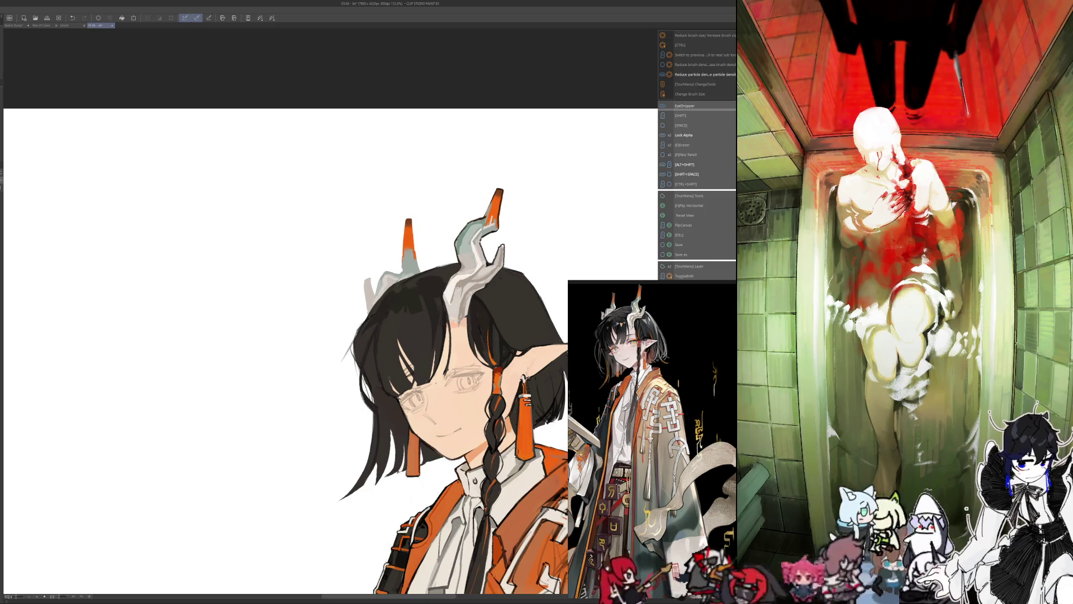
pyautogui.press(']')
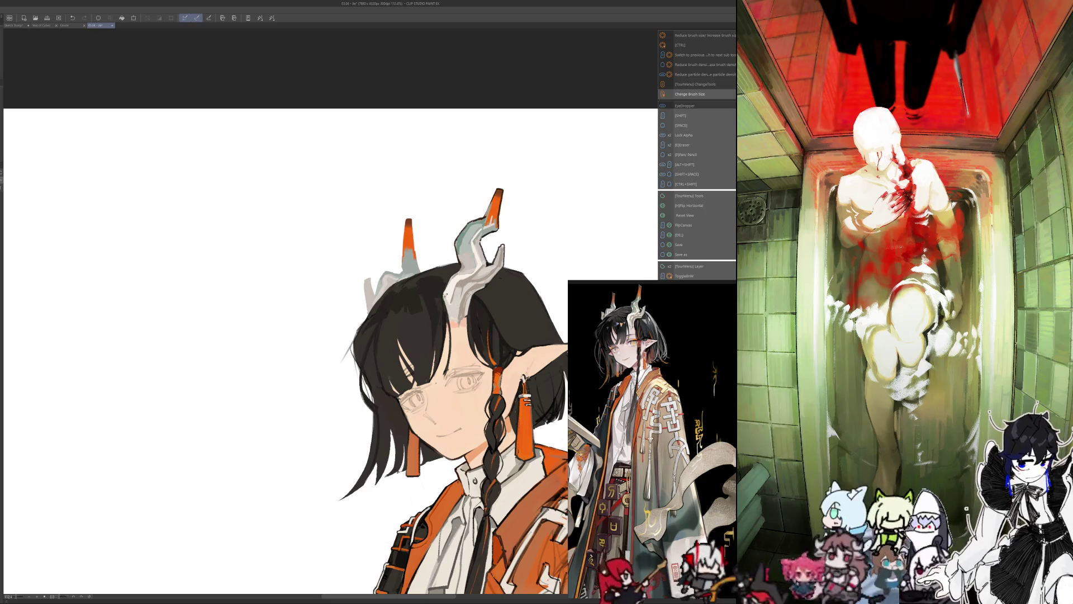
pyautogui.moveTo(336, 435)
pyautogui.mouseDown()
pyautogui.moveTo(383, 418)
pyautogui.moveTo(474, 258)
pyautogui.mouseUp()
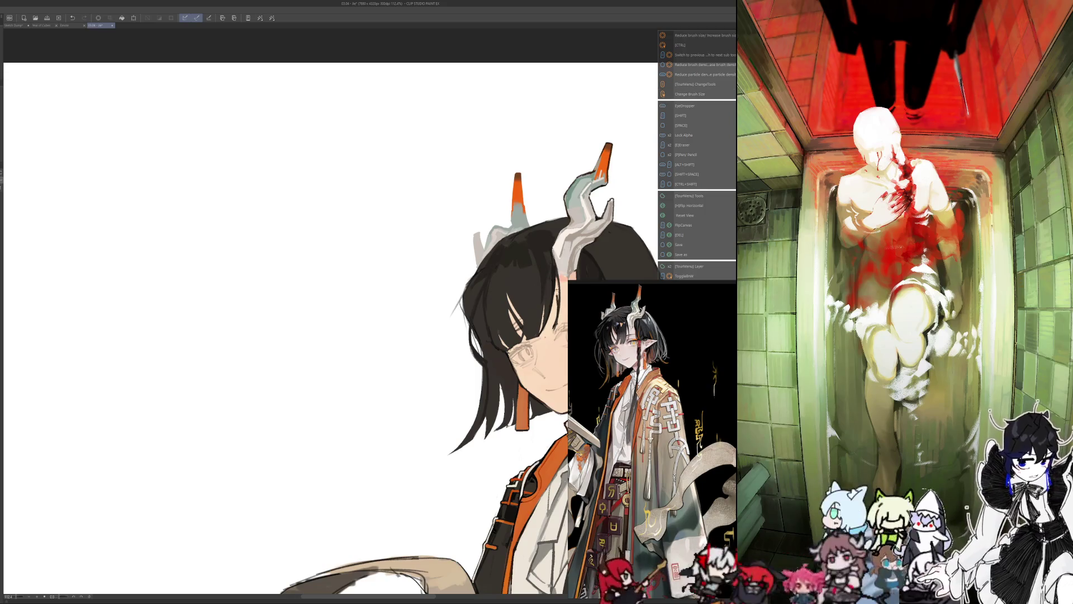
# - Sample hair colours, enlarge the brush and mirror the canvas so the character faces the other way
pyautogui.press('i')
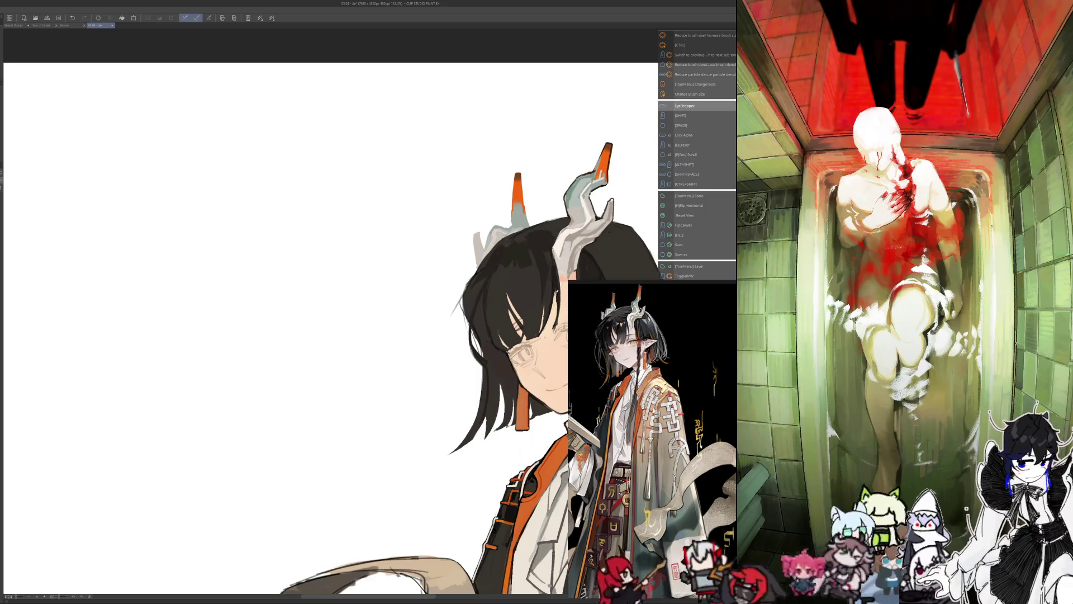
pyautogui.press('i')
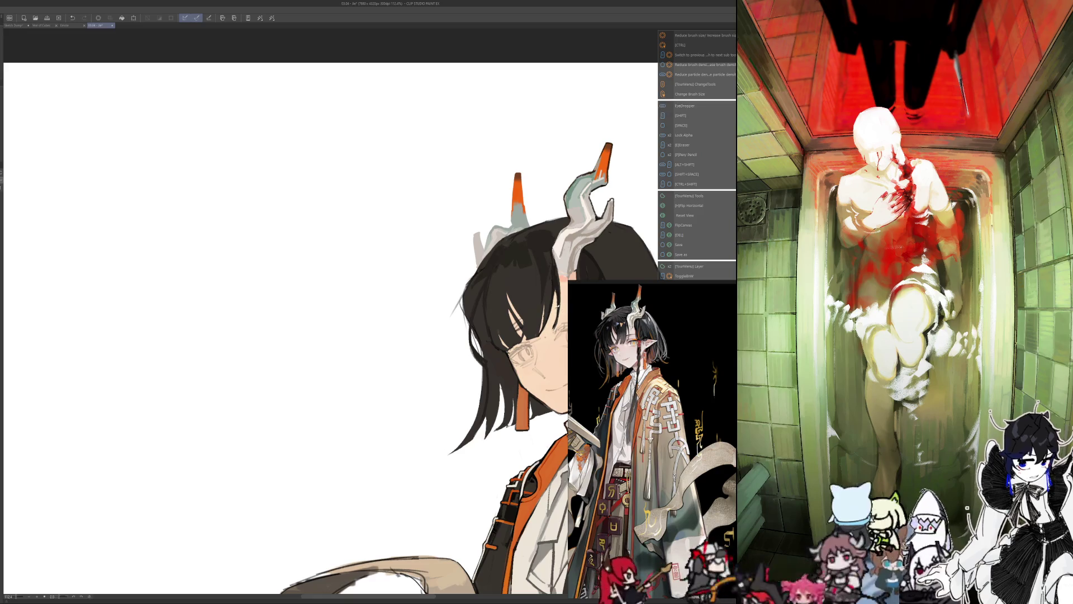
pyautogui.press('i')
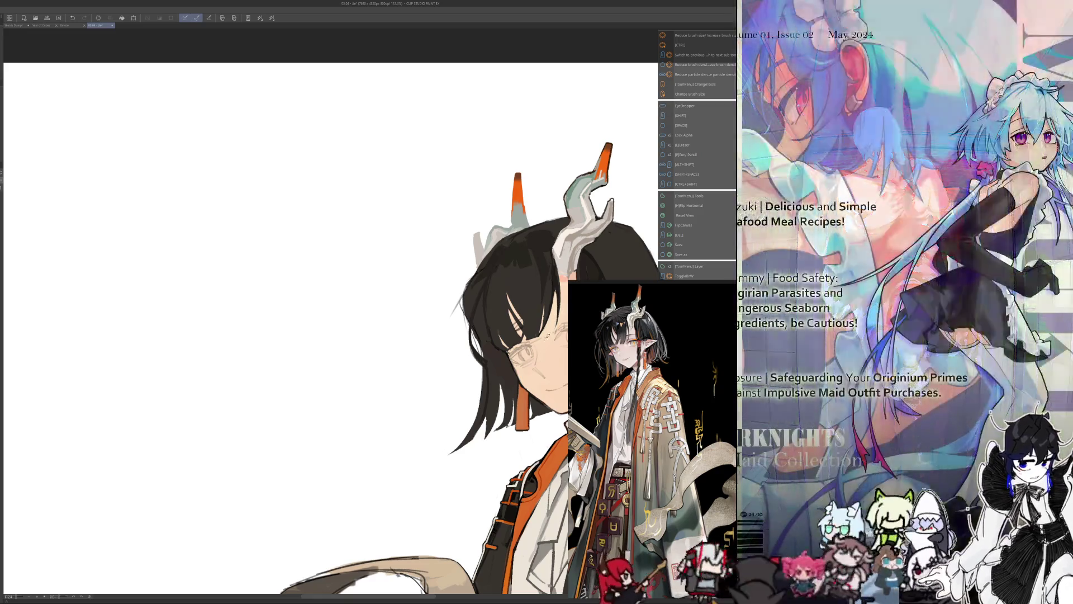
pyautogui.press(']')
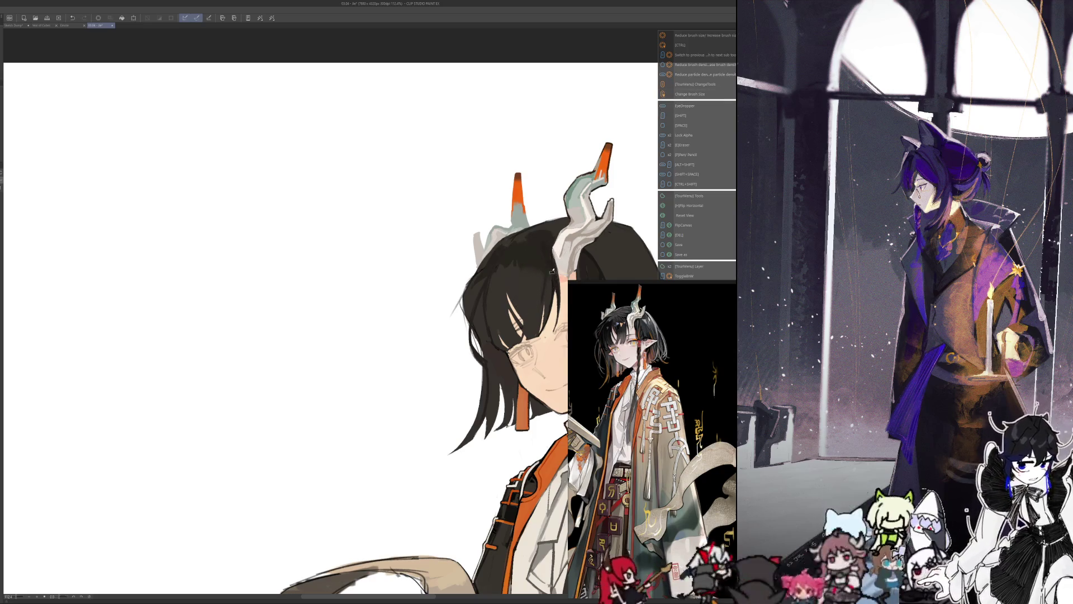
pyautogui.press('h')
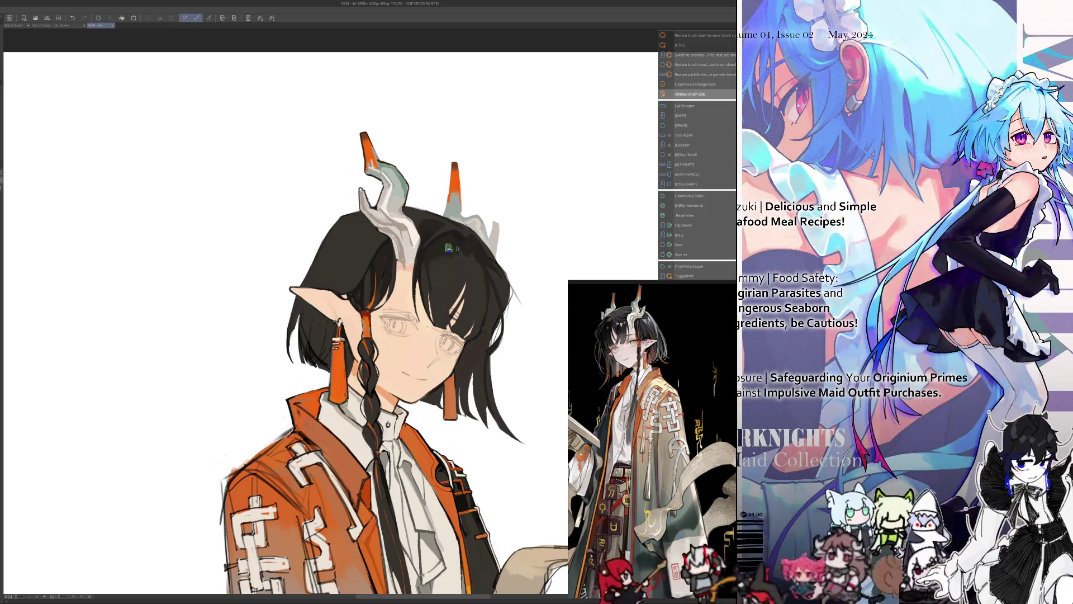
pyautogui.press('alt')
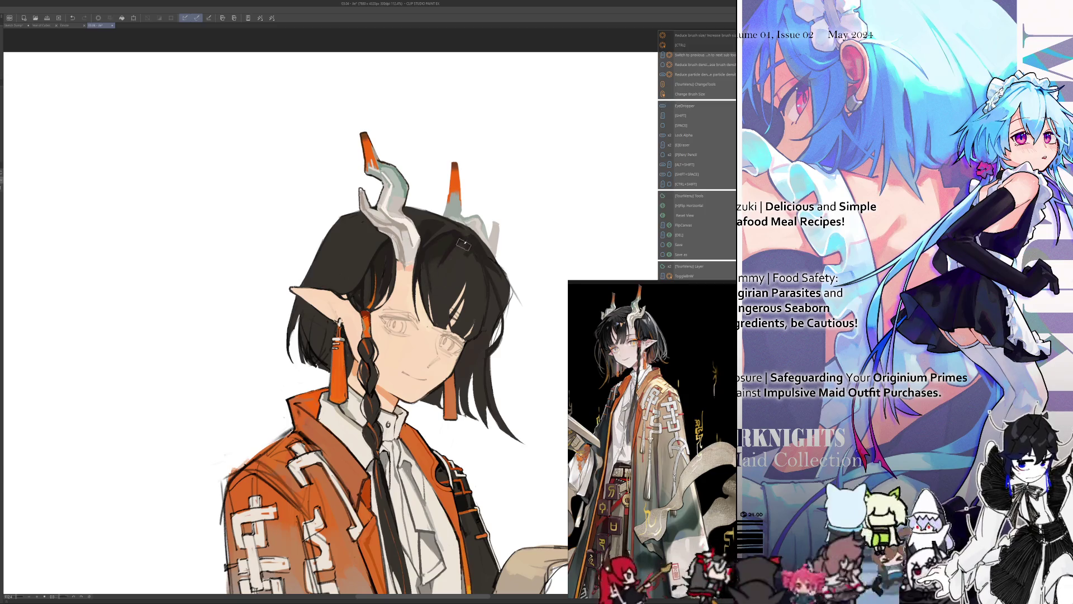
pyautogui.hotkey('ctrl', 'alt')
pyautogui.moveTo(464, 250)
pyautogui.mouseDown()
pyautogui.moveTo(454, 271)
pyautogui.moveTo(339, 284)
pyautogui.moveTo(340, 294)
pyautogui.mouseUp()
pyautogui.press('alt')
pyautogui.hotkey('ctrl', 'alt')
pyautogui.press('alt')
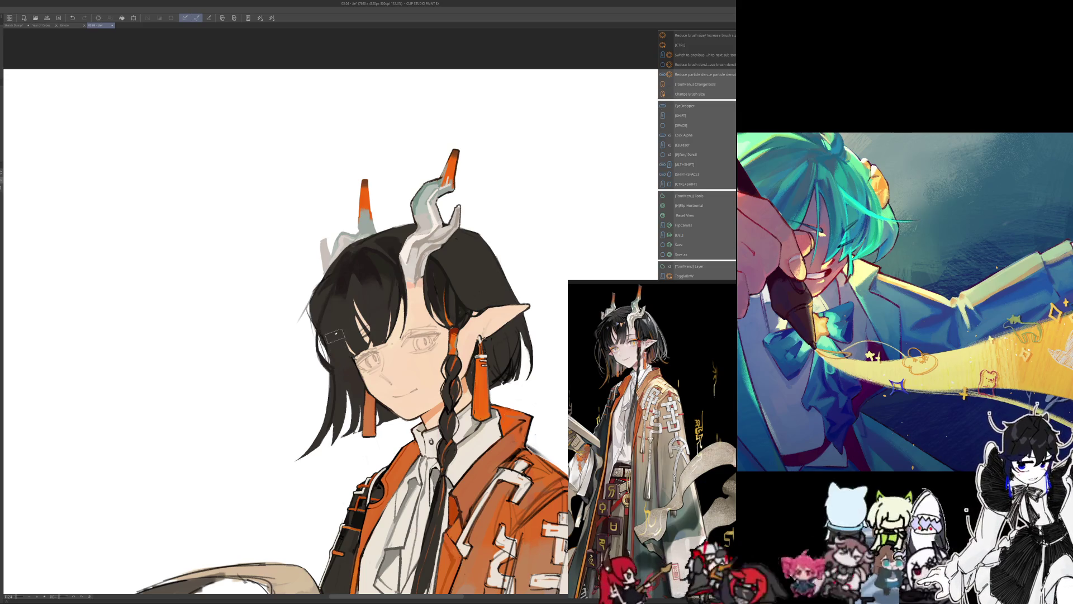
pyautogui.press('h')
pyautogui.moveTo(343, 365); pyautogui.dragTo(498, 270)
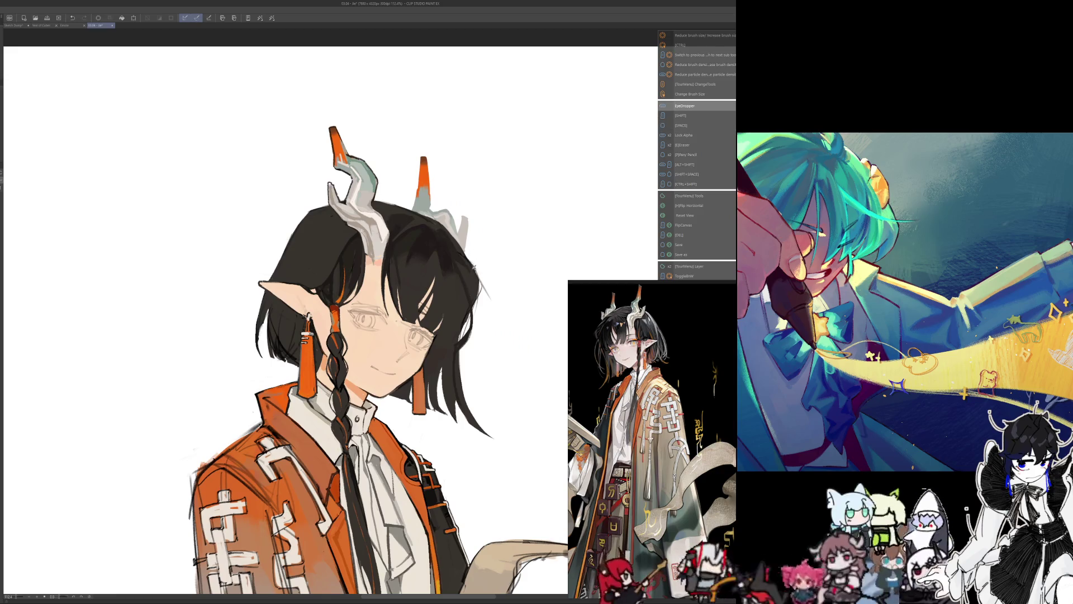
# - Paint dark test strokes along the hair's right edge with a switched, resized brush
pyautogui.hotkey('ctrl', 'alt')
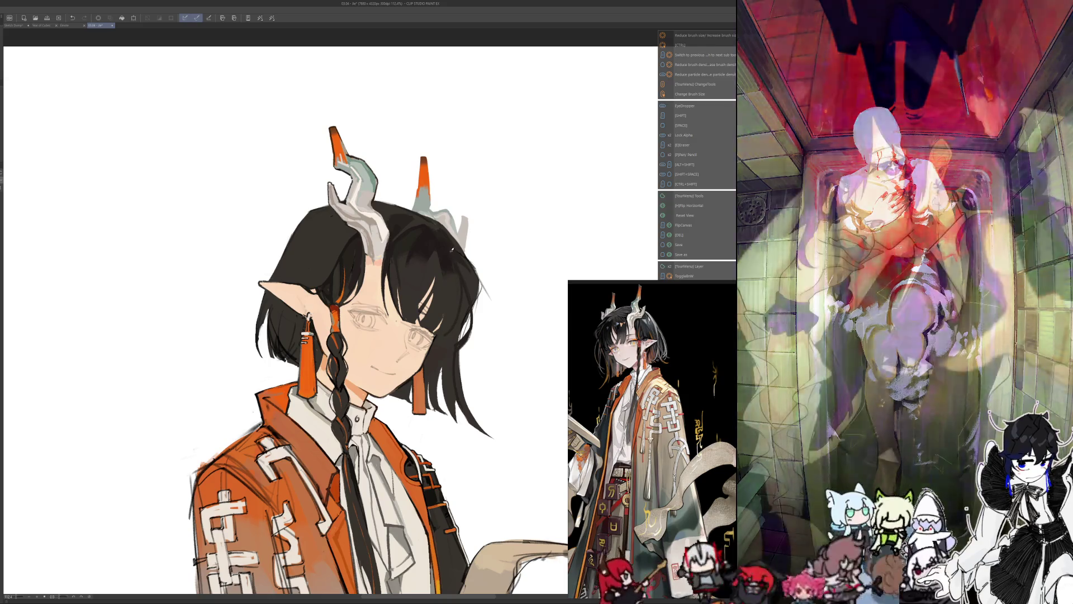
pyautogui.press('F1')
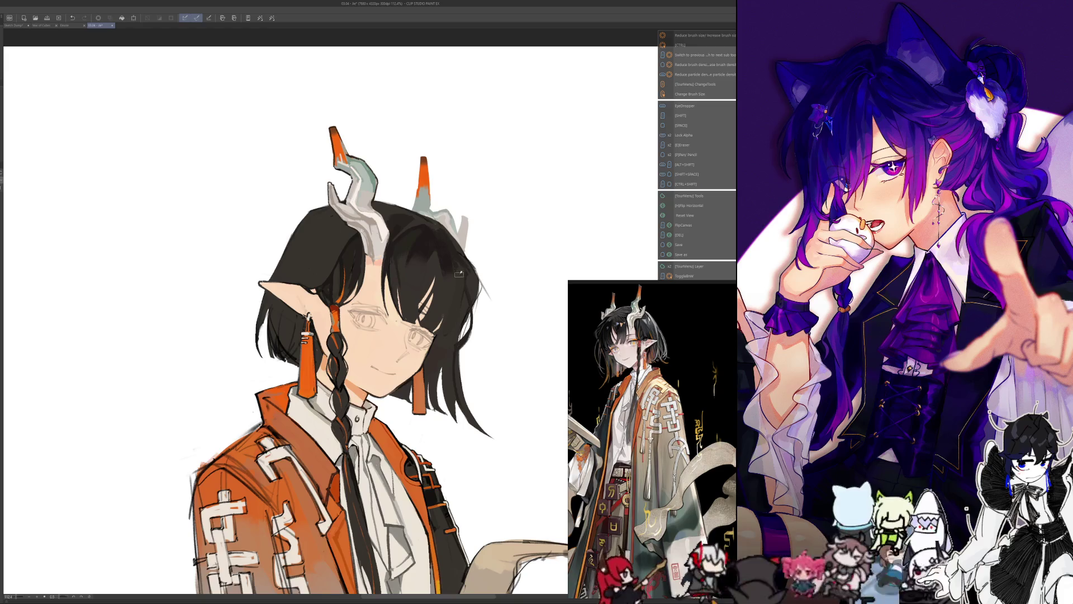
pyautogui.press(']')
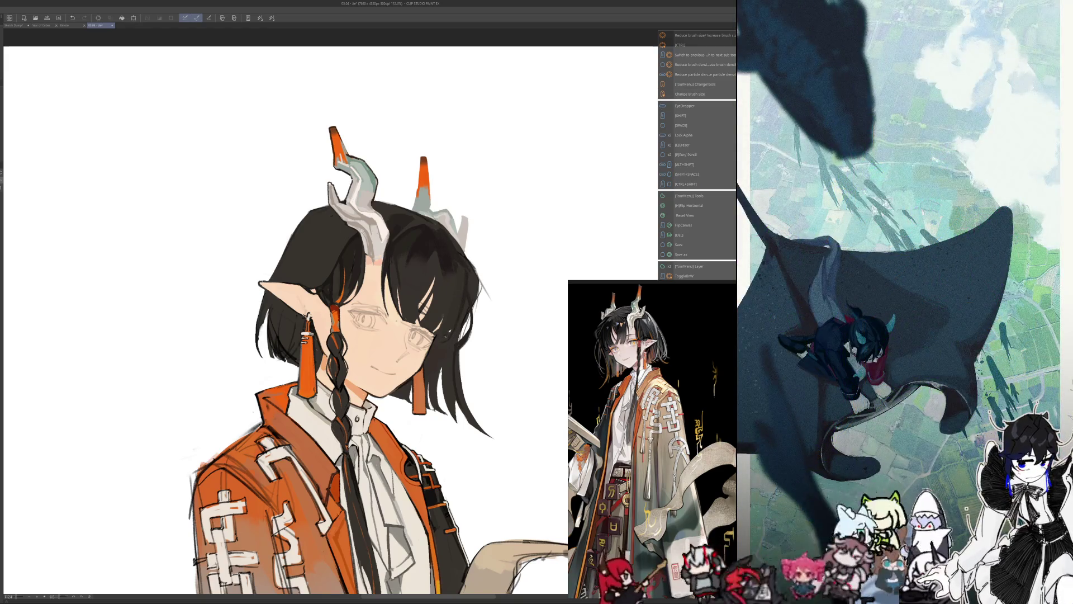
pyautogui.press('alt')
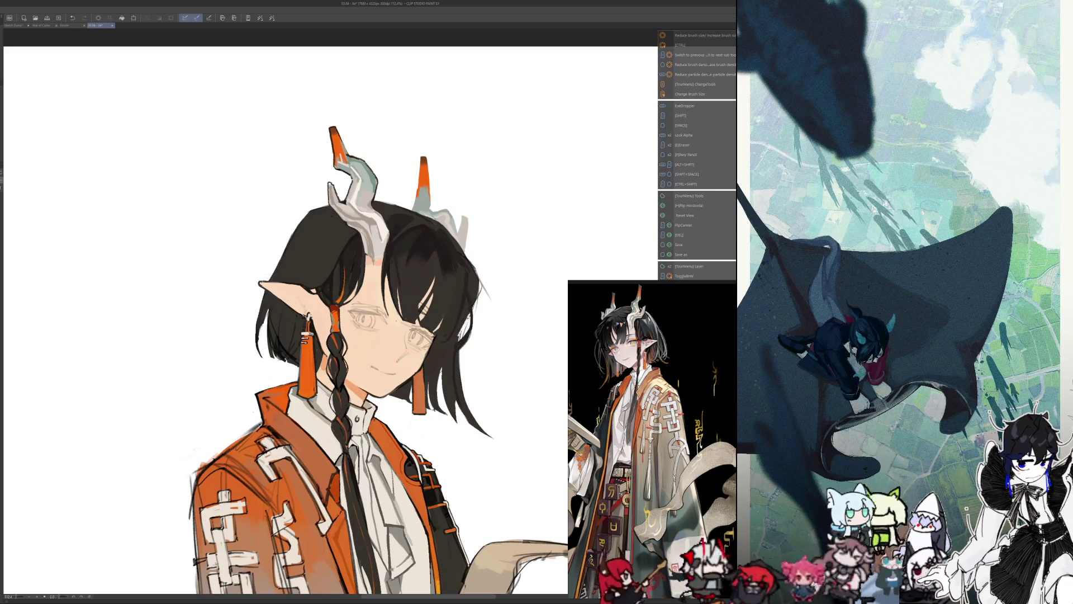
pyautogui.press('alt')
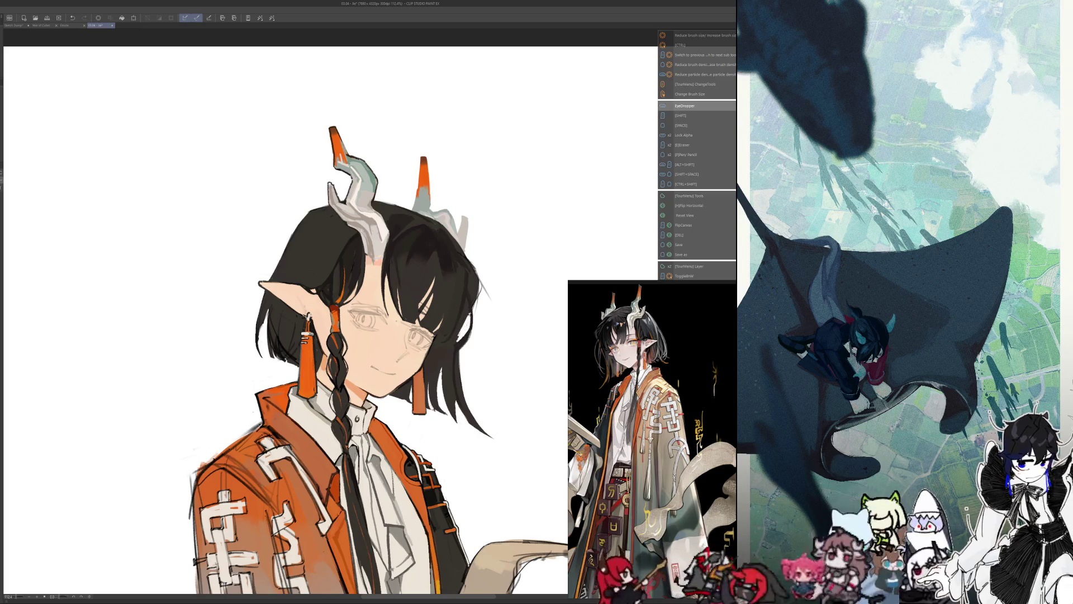
pyautogui.press('alt')
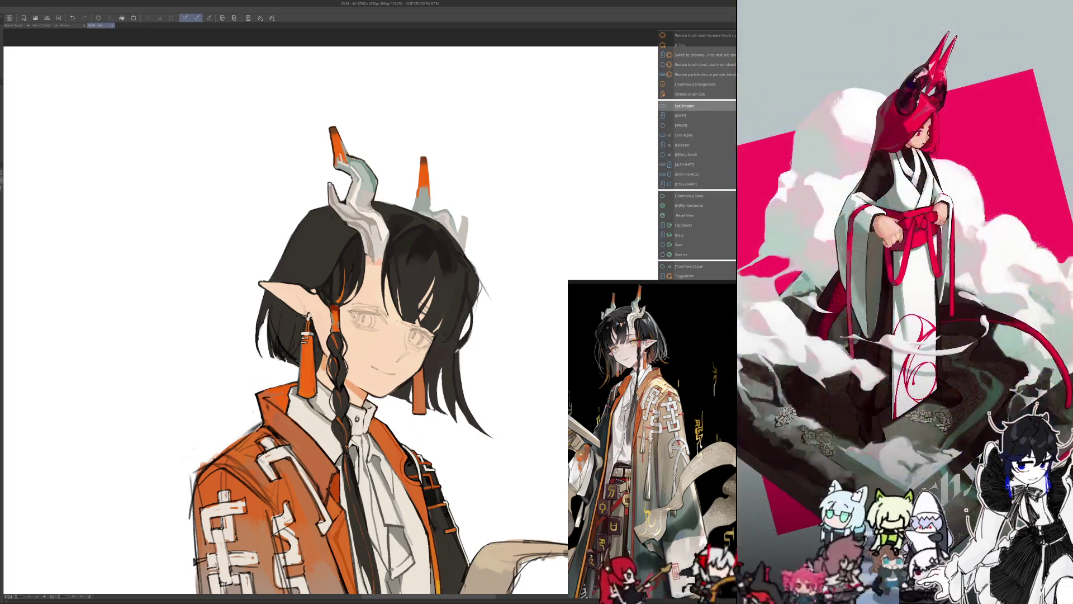
pyautogui.moveTo(483, 274); pyautogui.dragTo(479, 307)
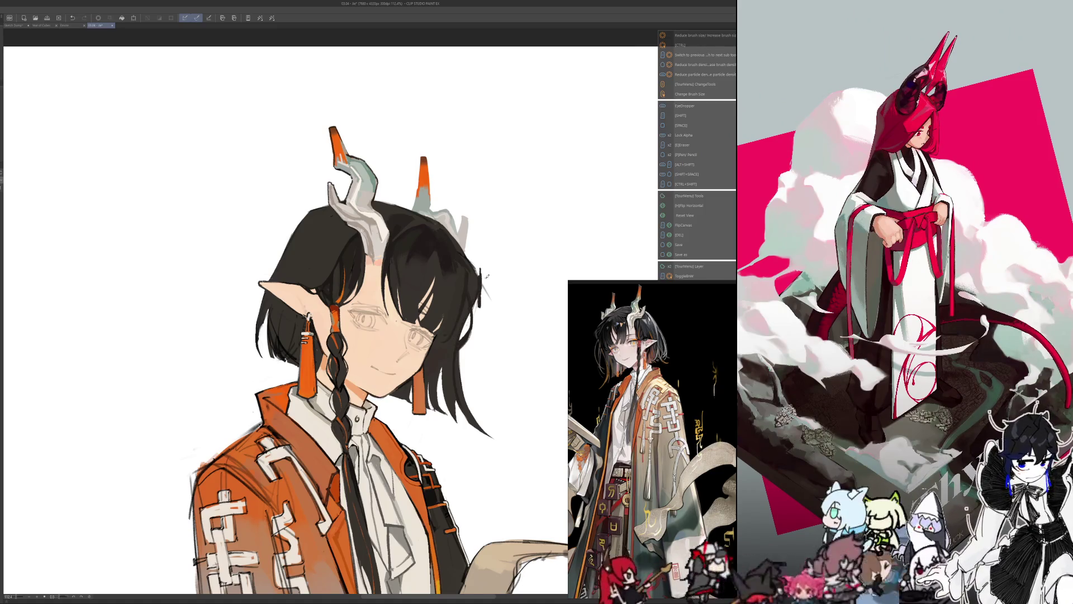
# - Undo the hair-edge strokes and mirror the view so the character faces right
pyautogui.press('shift')
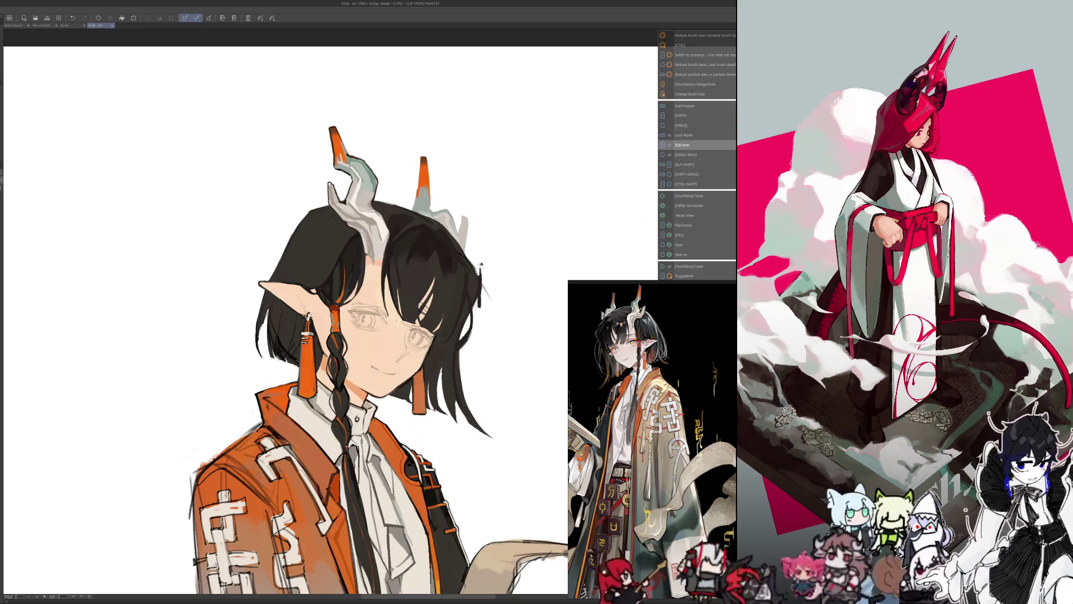
pyautogui.hotkey('ctrl', 'z')
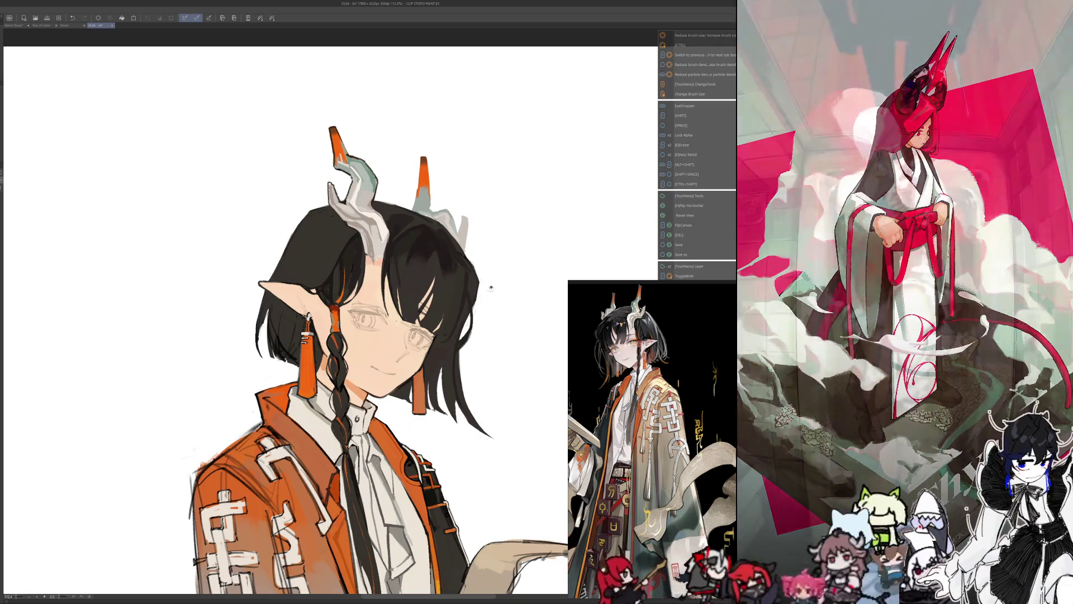
pyautogui.press('ctrl')
pyautogui.press('alt')
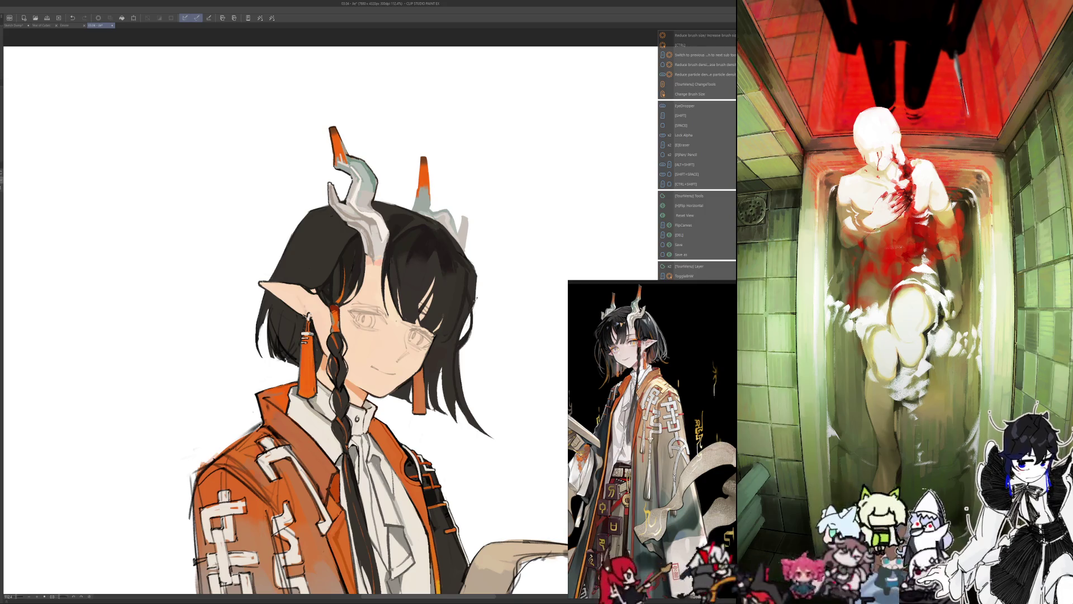
pyautogui.press('alt')
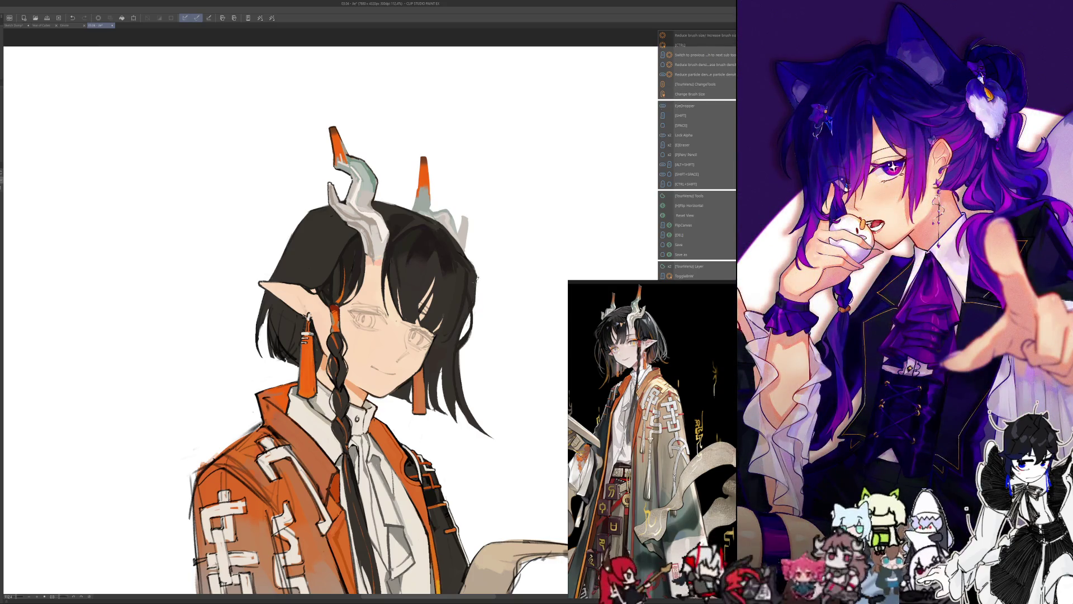
pyautogui.moveTo(223, 232); pyautogui.dragTo(293, 258)
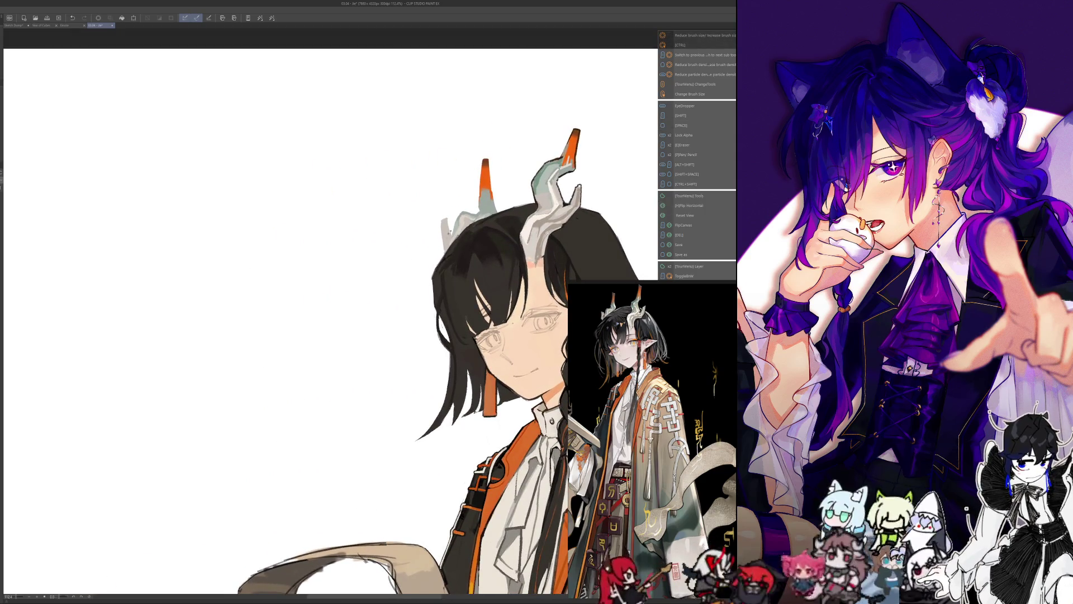
# - Mirror the canvas view so the character faces left again
pyautogui.press('h')
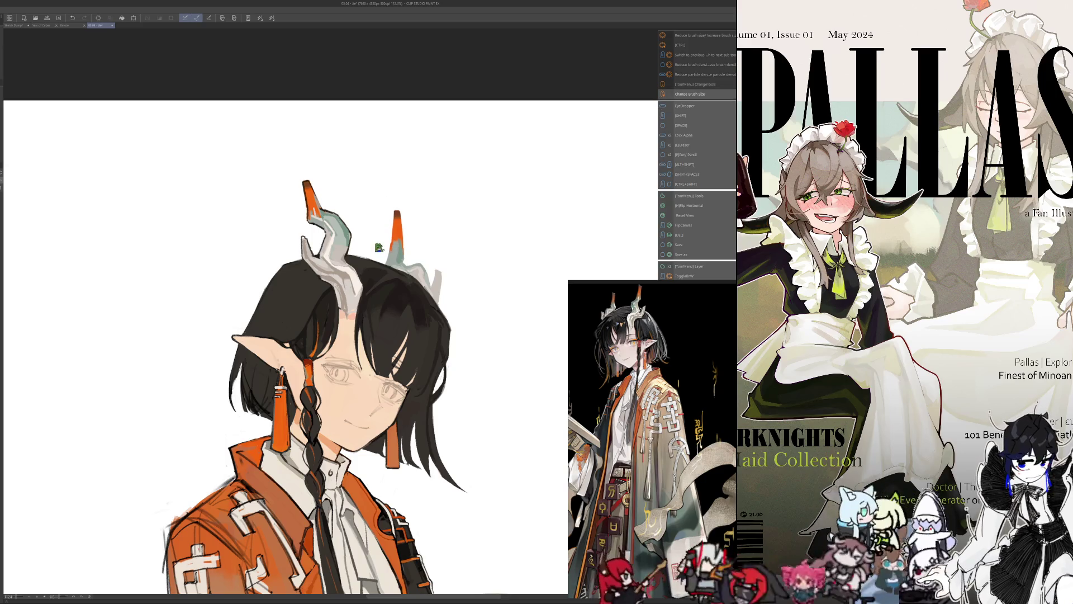
# - Undo the horn stroke, resample orange, repaint the small horn's tip, then mirror the view
pyautogui.press('alt')
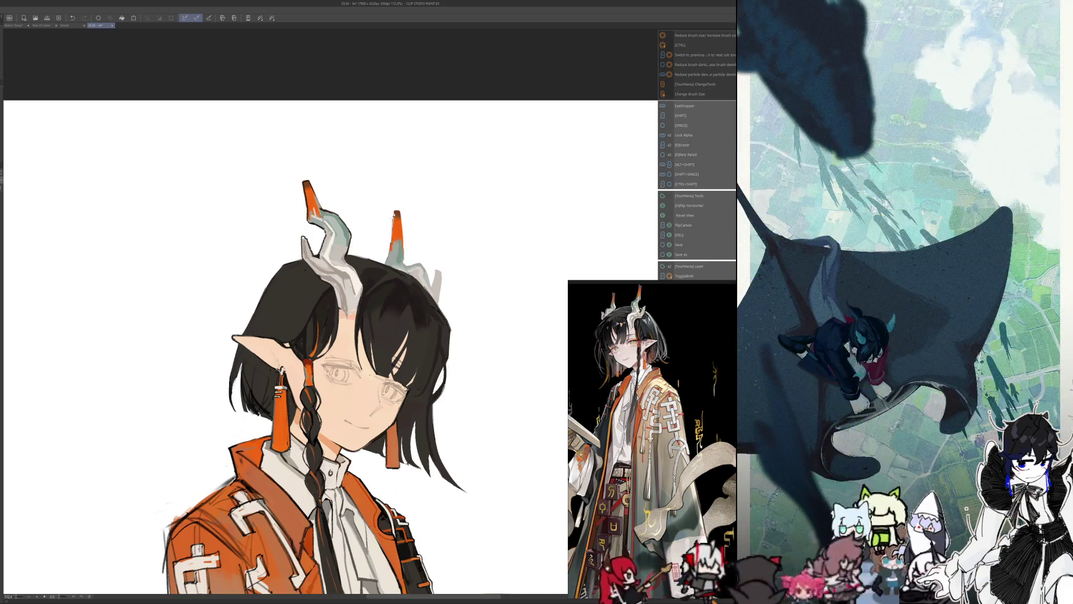
pyautogui.hotkey('ctrl', 'z')
pyautogui.press('alt')
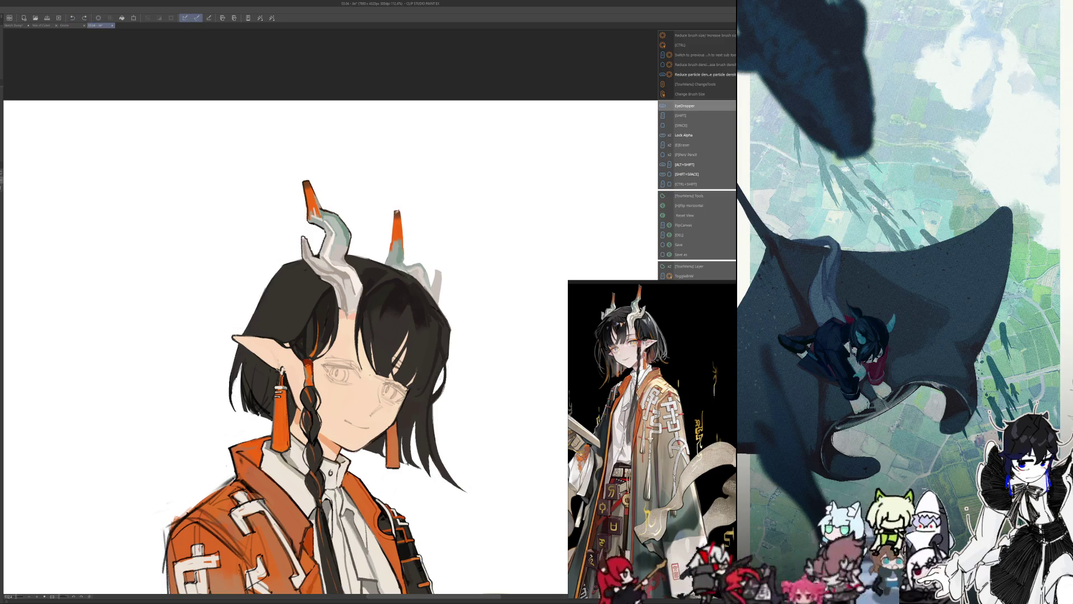
pyautogui.moveTo(385, 229); pyautogui.dragTo(393, 229)
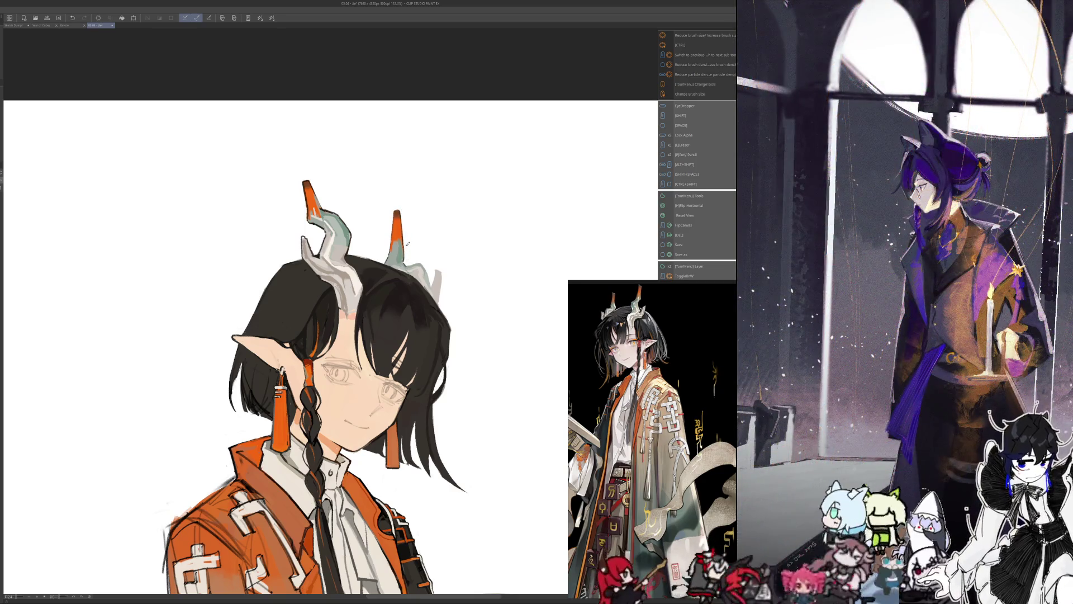
pyautogui.press('h')
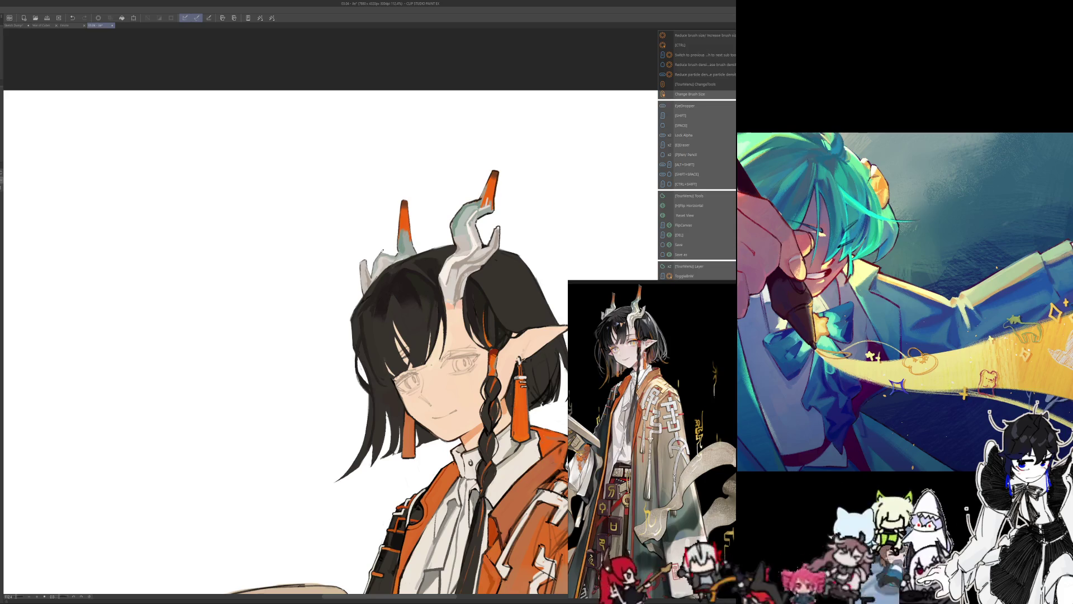
pyautogui.moveTo(336, 336); pyautogui.dragTo(377, 352)
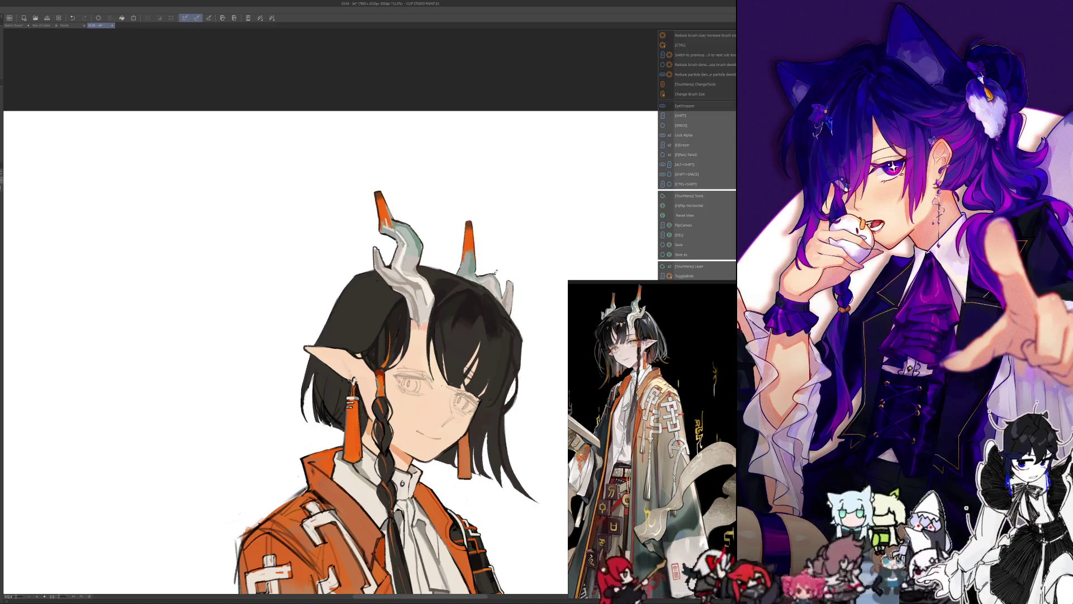
pyautogui.press('h')
pyautogui.press('-')
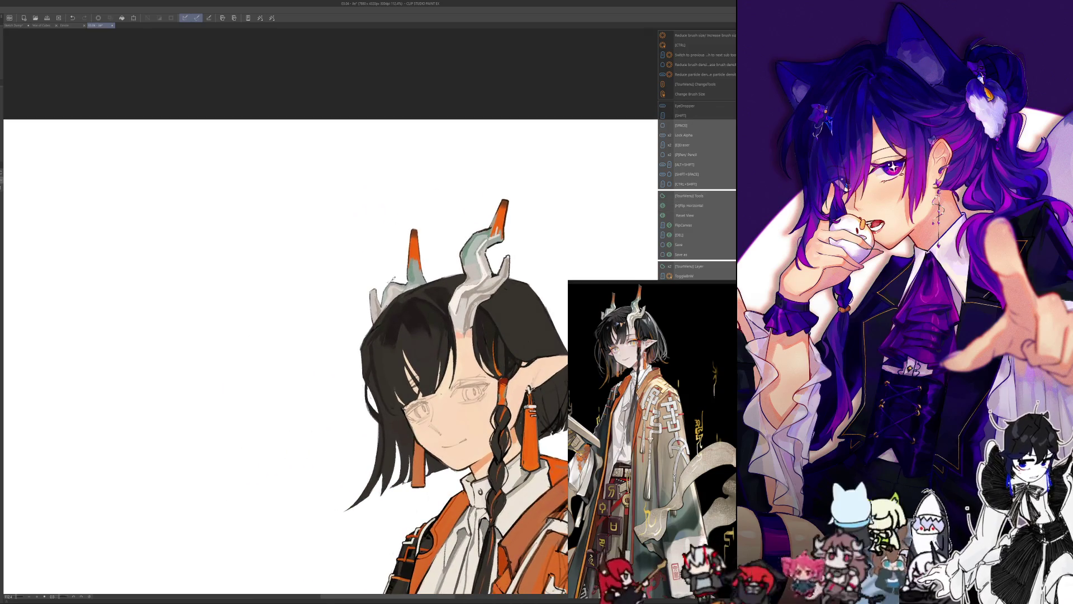
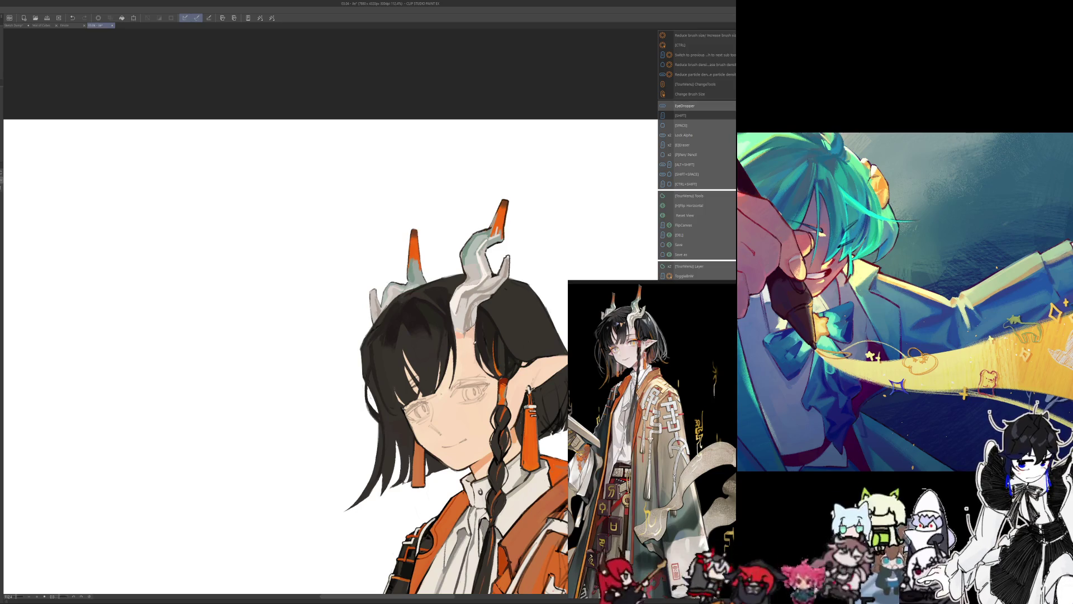
# - Mirror the view and add a small light stroke in the hair, sampling colours as you go
pyautogui.press('h')
pyautogui.moveTo(475, 339); pyautogui.dragTo(702, 281)
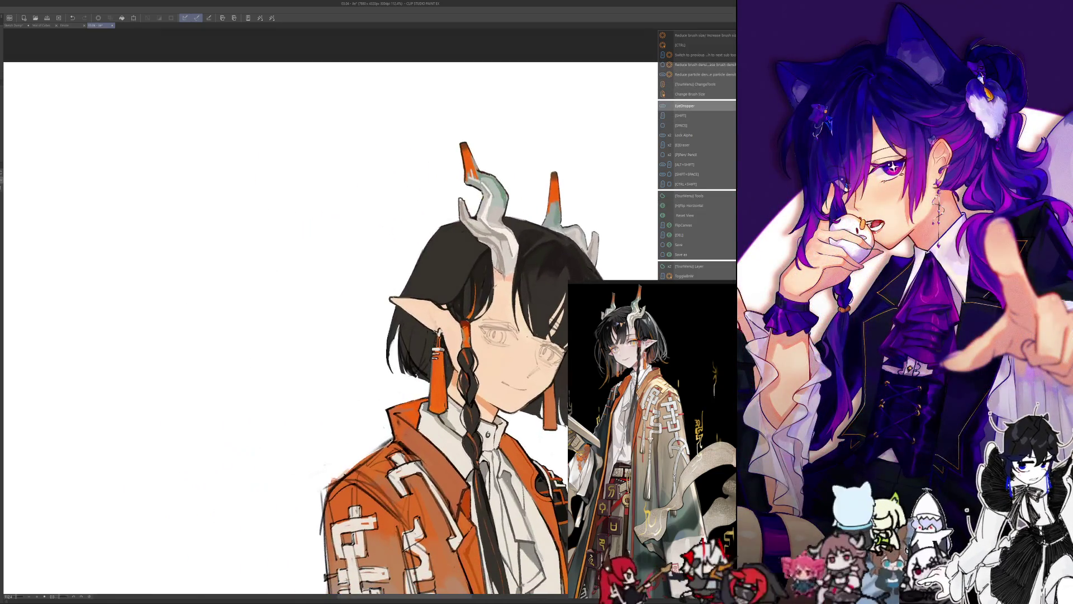
pyautogui.moveTo(492, 273); pyautogui.dragTo(493, 314)
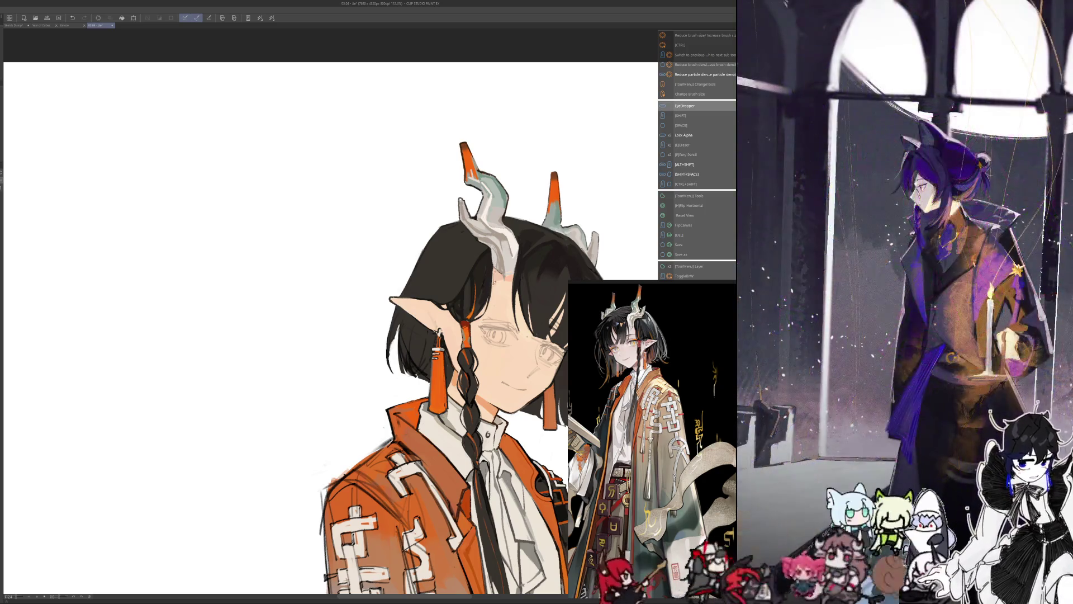
pyautogui.press('i')
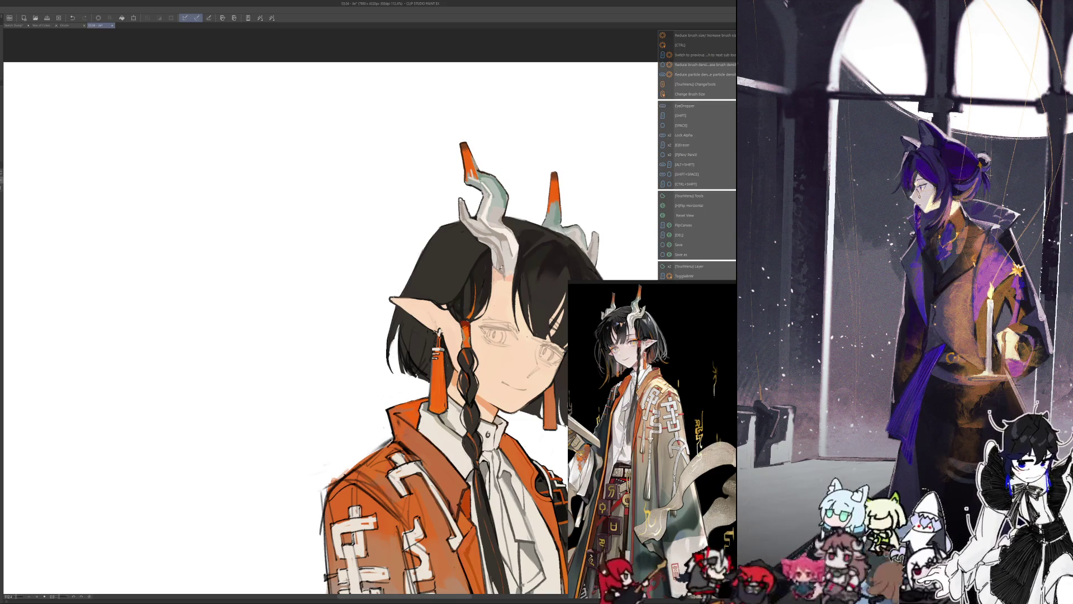
pyautogui.press('i')
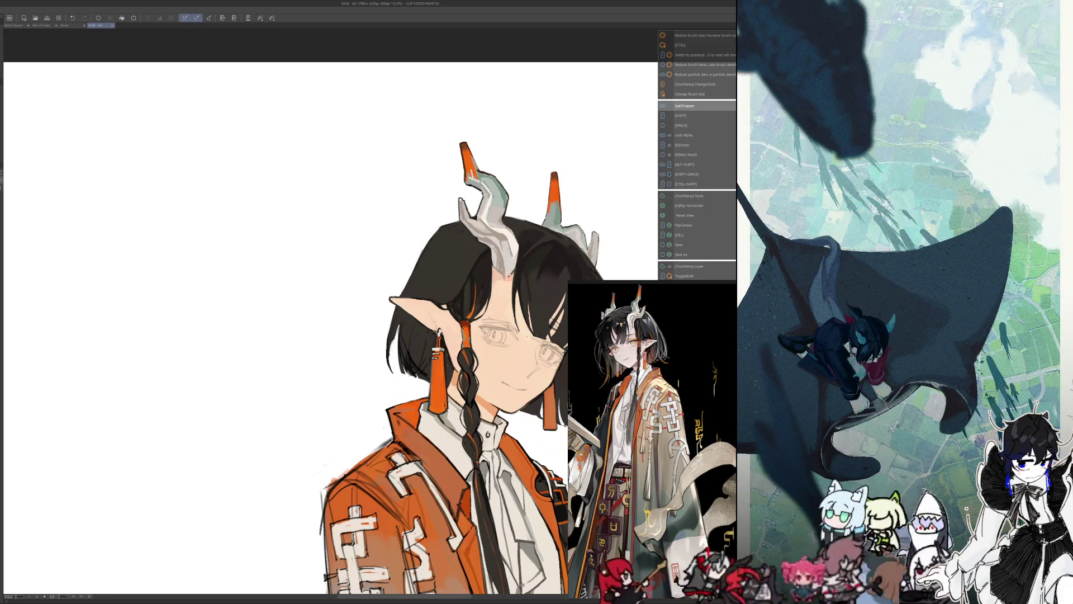
# - Switch over to the flowchart sketch document
pyautogui.hotkey('ctrl', 'Tab')
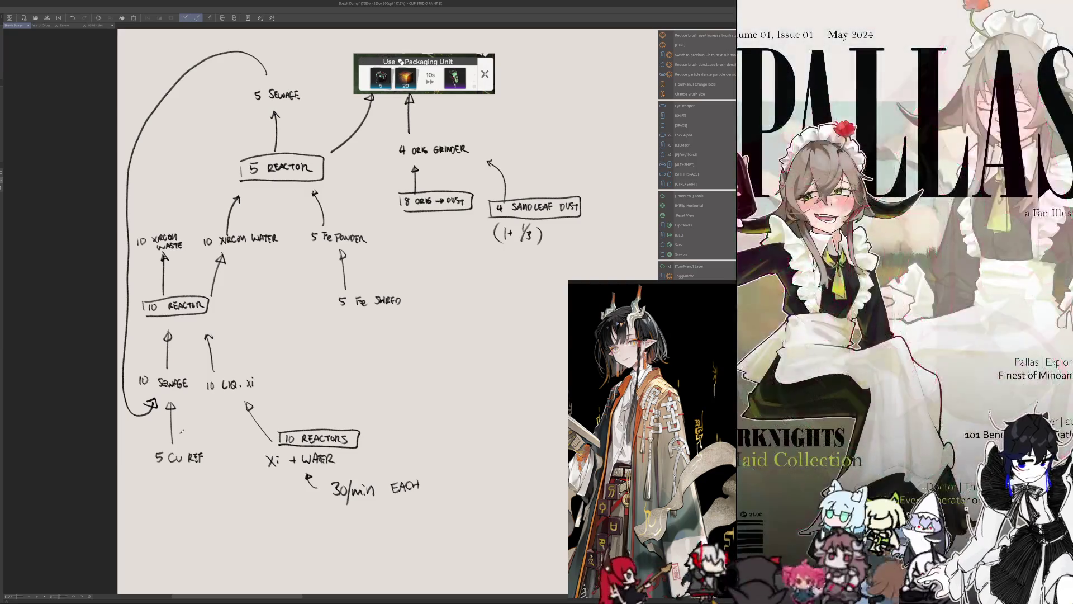
# - Return to the character illustration via its document tab
pyautogui.click(100, 26)
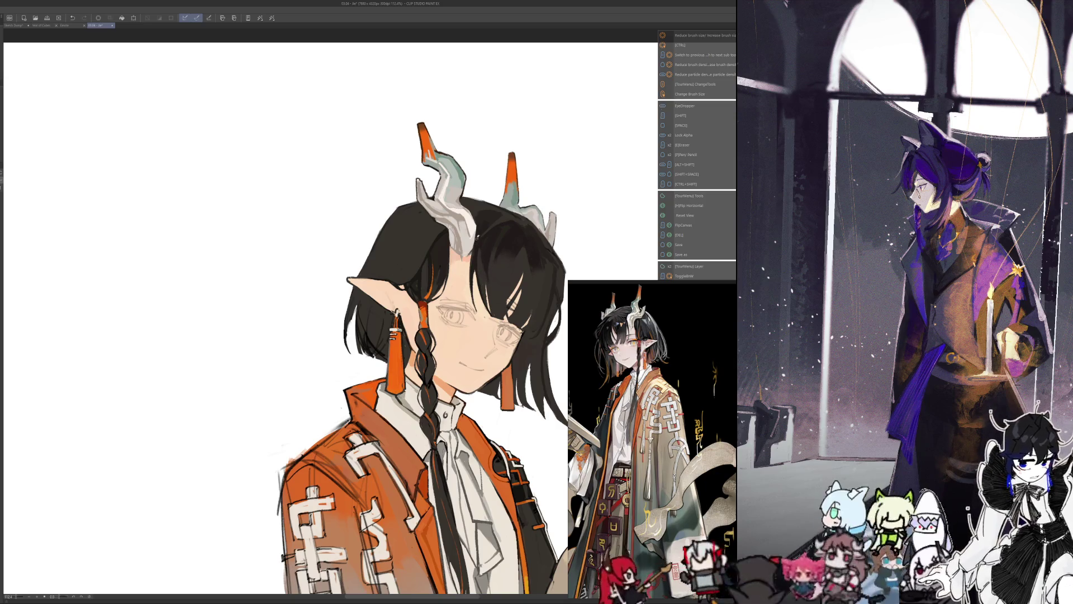
pyautogui.press('h')
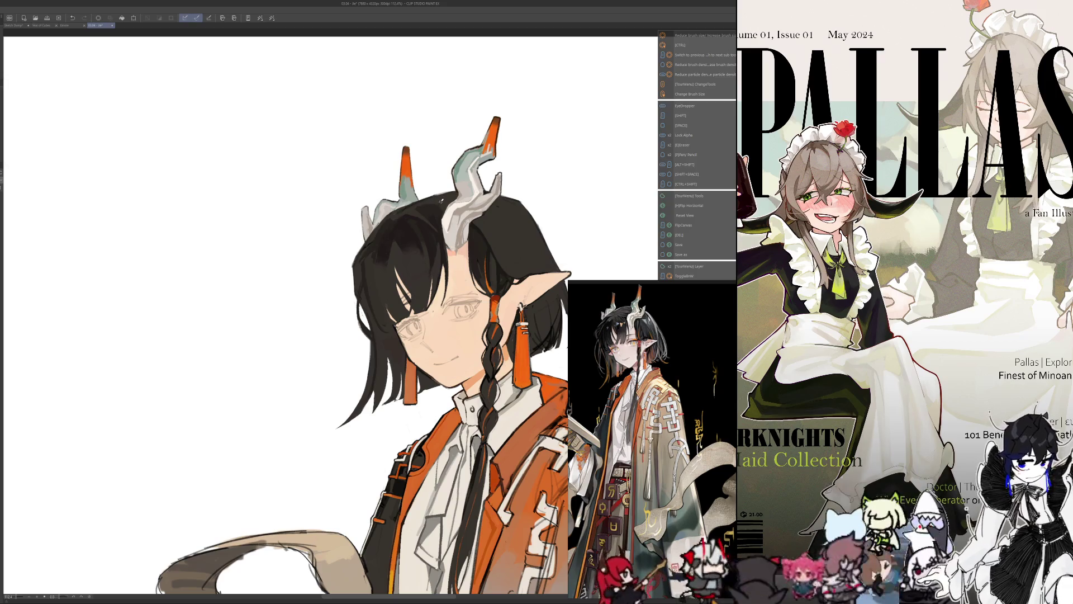
pyautogui.press('-')
pyautogui.press('-')
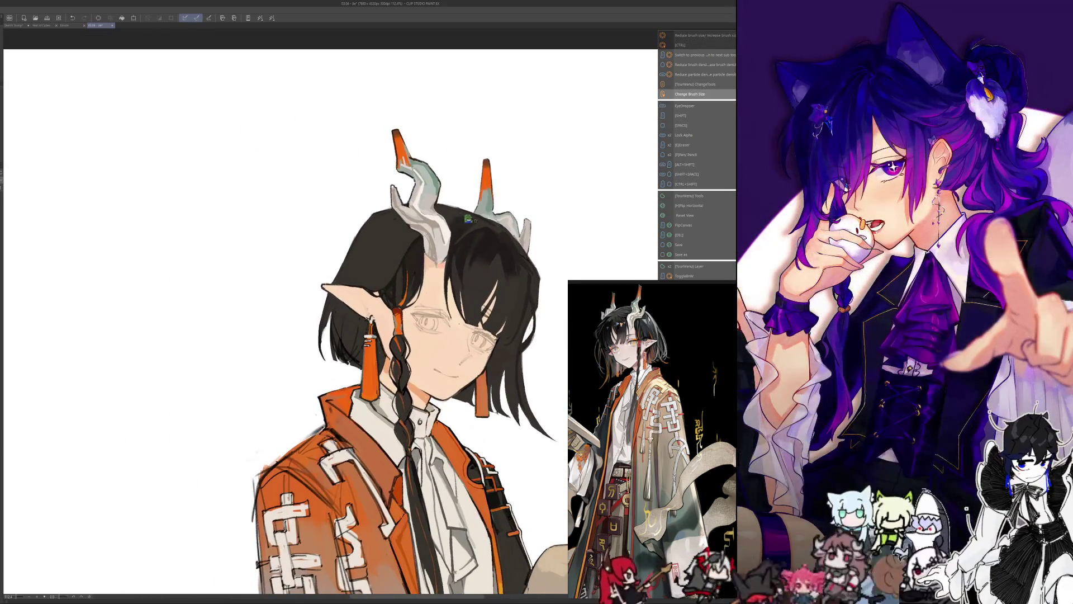
pyautogui.moveTo(468, 216); pyautogui.dragTo(486, 254)
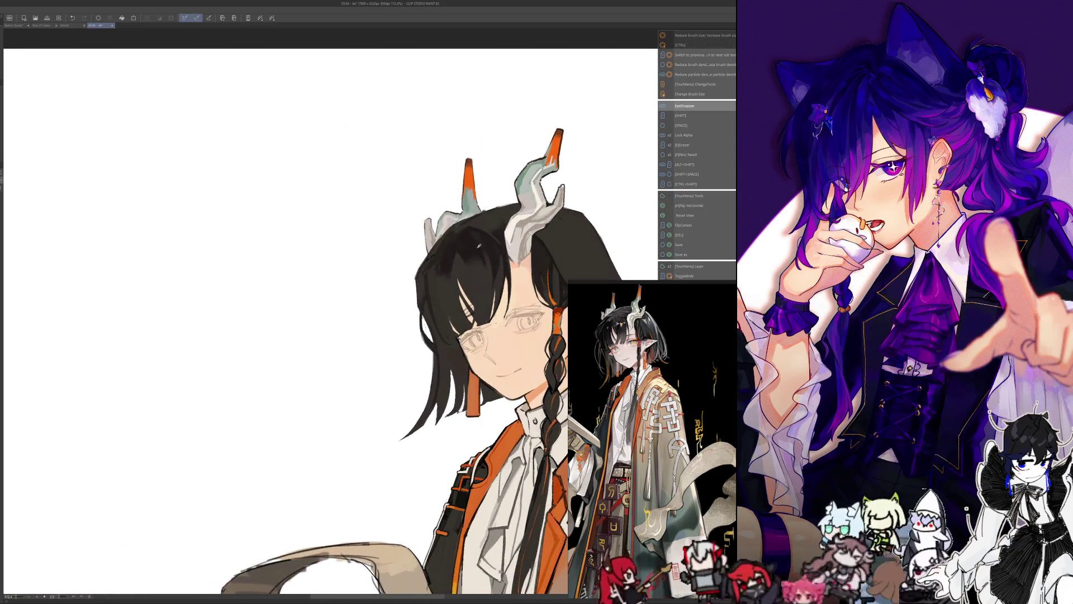
pyautogui.hotkey('ctrl', 'alt')
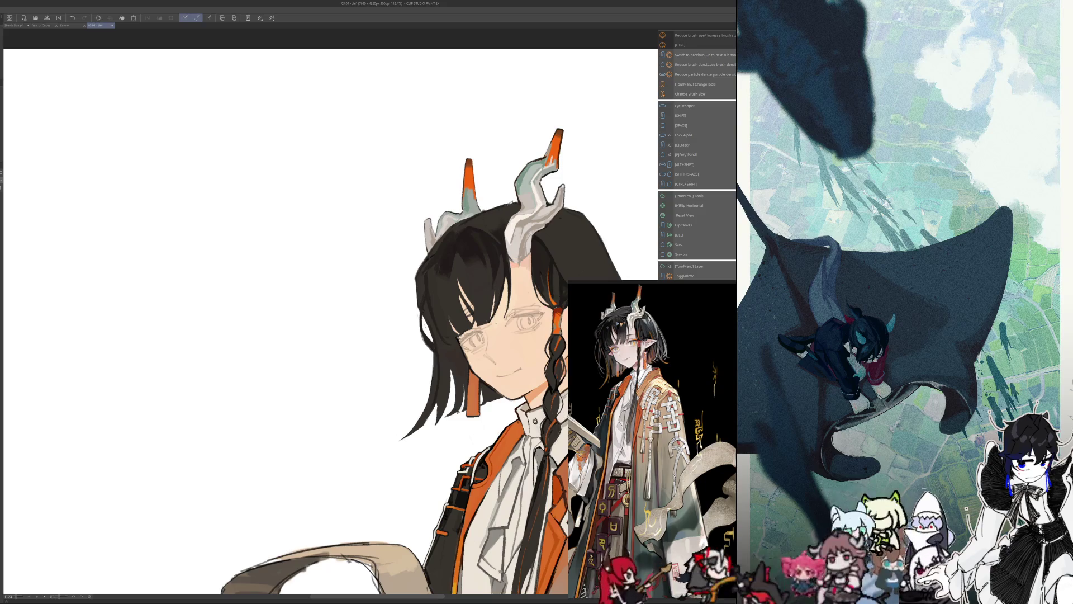
pyautogui.press('alt')
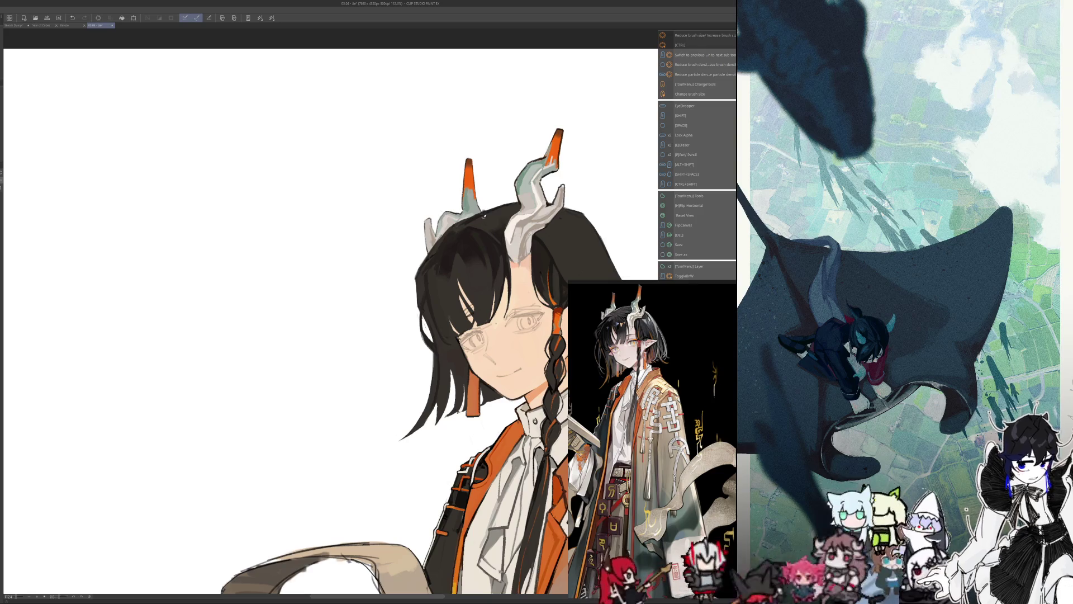
pyautogui.press('alt')
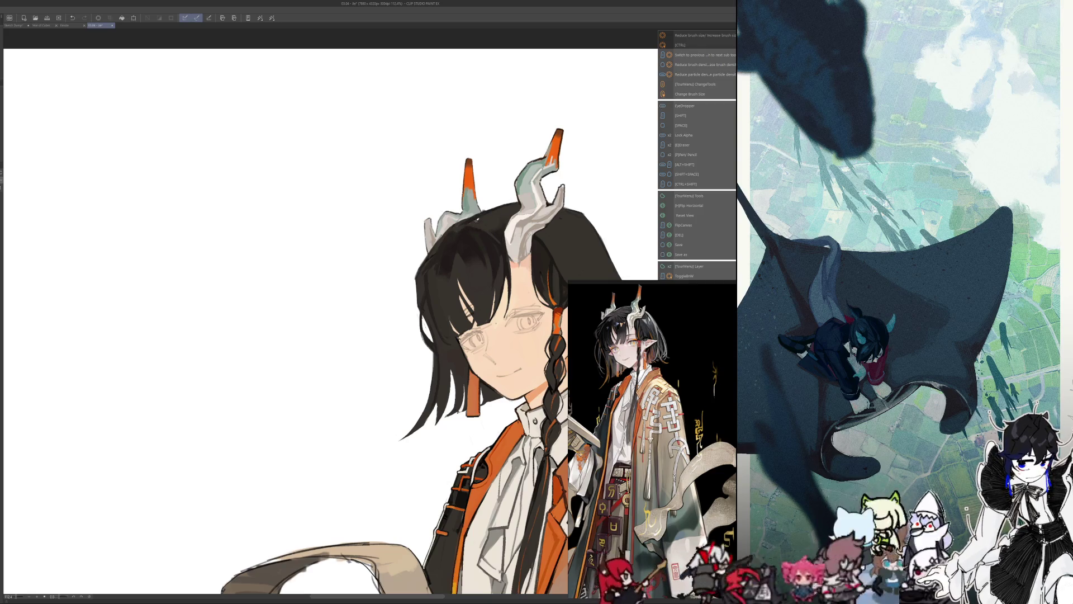
pyautogui.press('h')
pyautogui.moveTo(350, 181); pyautogui.dragTo(476, 174)
pyautogui.press('alt')
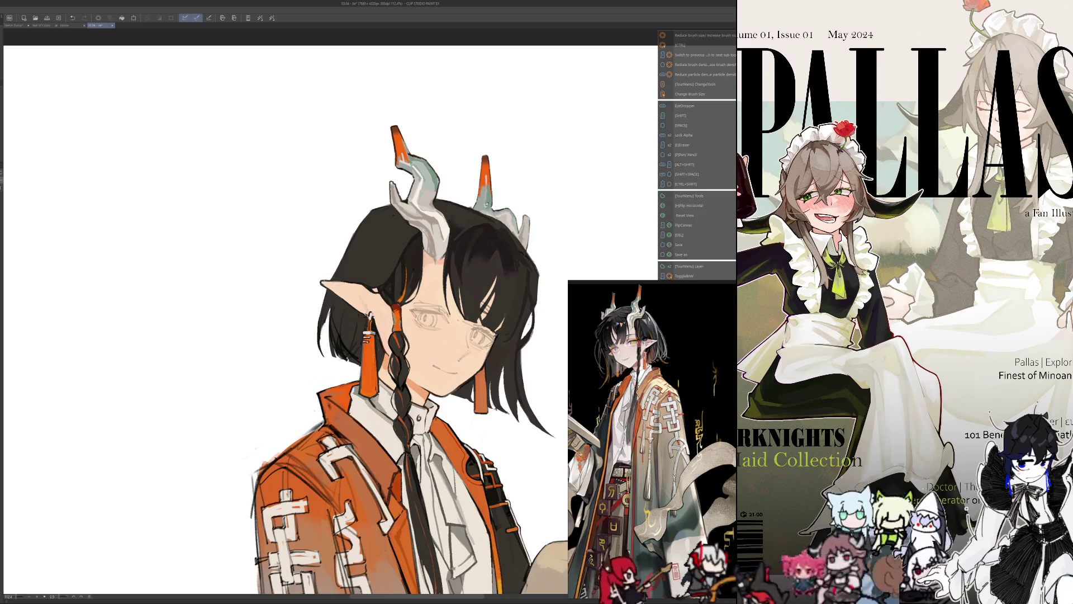
pyautogui.press('h')
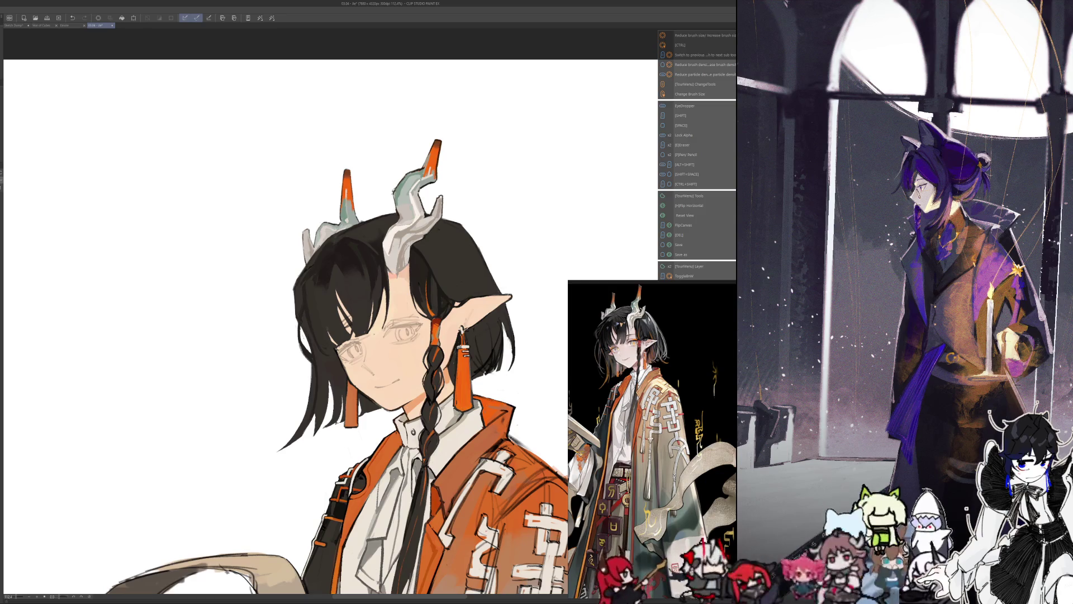
pyautogui.press('alt')
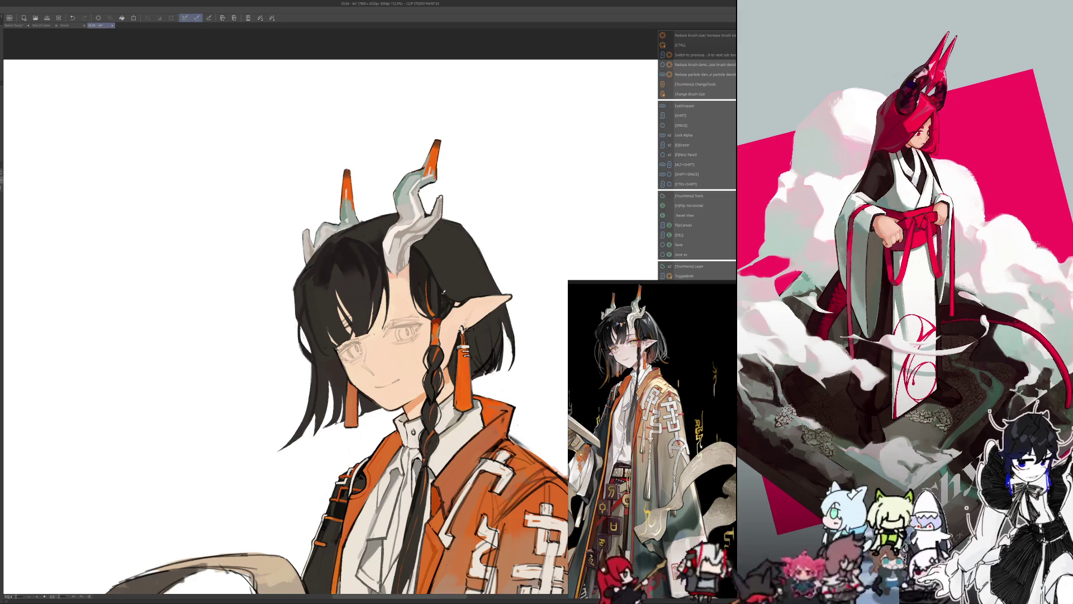
# - On empty canvas, draw the outline with a small circle on its right edge and an arrow pointing up at it
pyautogui.moveTo(315, 338); pyautogui.dragTo(462, 355)
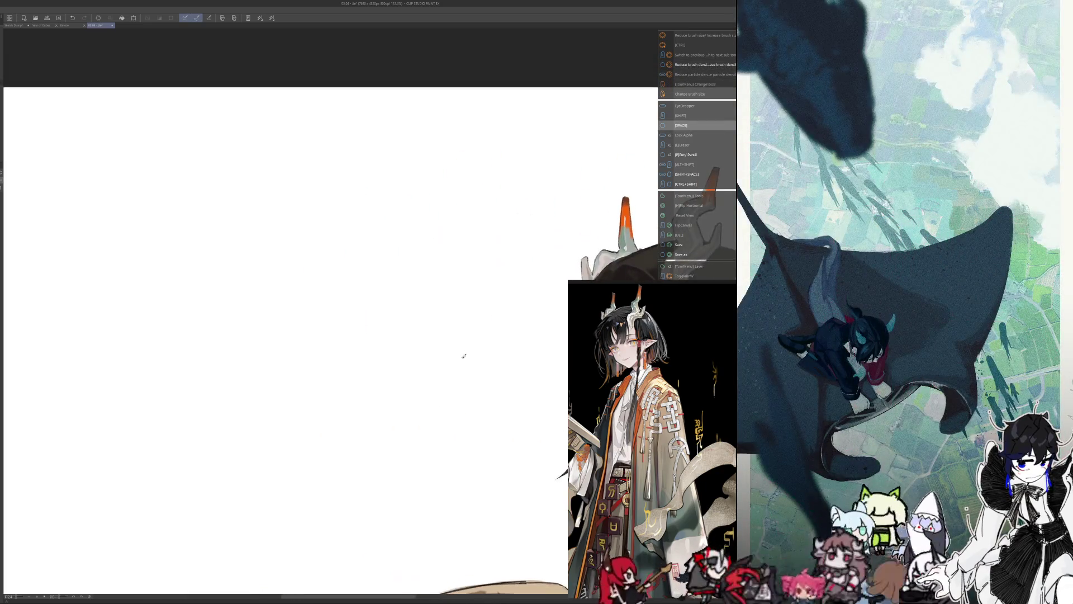
pyautogui.moveTo(261, 160)
pyautogui.mouseDown()
pyautogui.moveTo(292, 378)
pyautogui.moveTo(354, 327)
pyautogui.mouseUp()
pyautogui.moveTo(397, 295); pyautogui.dragTo(262, 161)
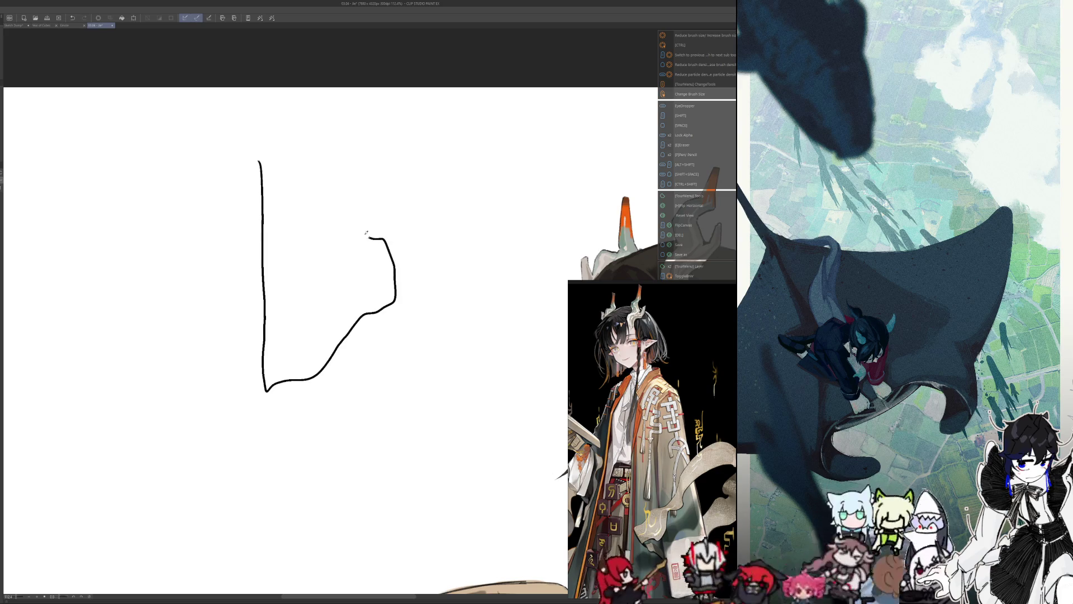
pyautogui.moveTo(382, 295)
pyautogui.mouseDown()
pyautogui.moveTo(357, 295)
pyautogui.moveTo(379, 294)
pyautogui.moveTo(397, 318)
pyautogui.moveTo(386, 351)
pyautogui.mouseUp()
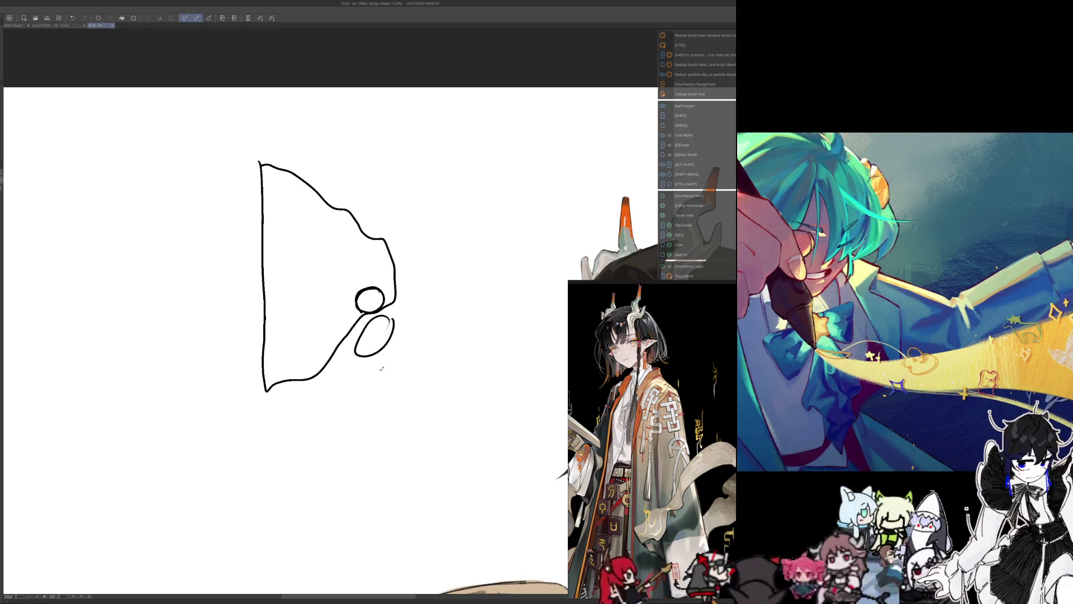
pyautogui.click(67, 17)
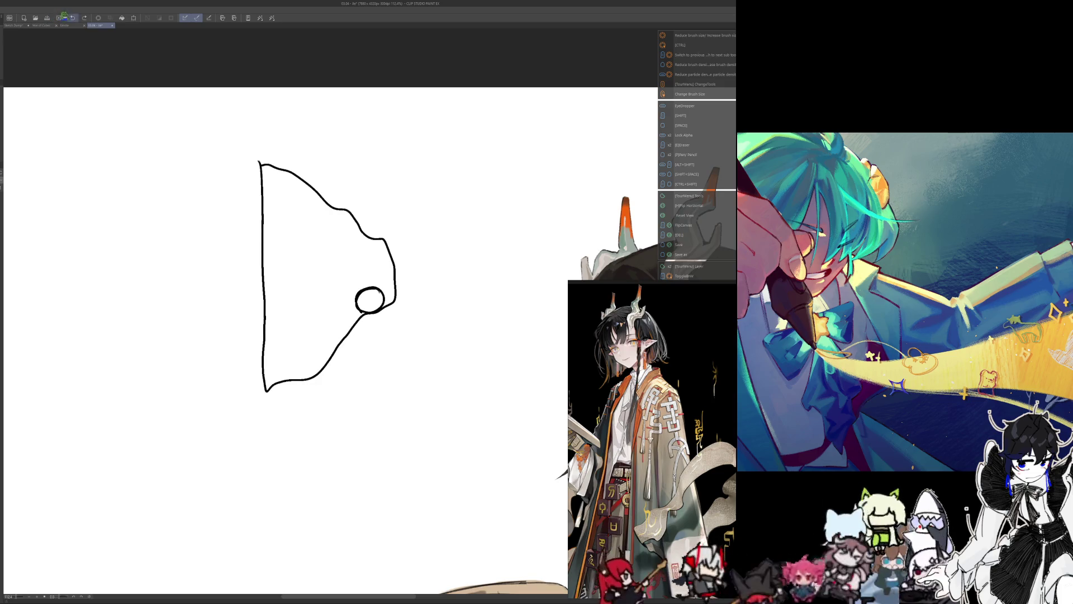
pyautogui.moveTo(379, 347); pyautogui.dragTo(376, 324)
pyautogui.moveTo(371, 333); pyautogui.dragTo(382, 334)
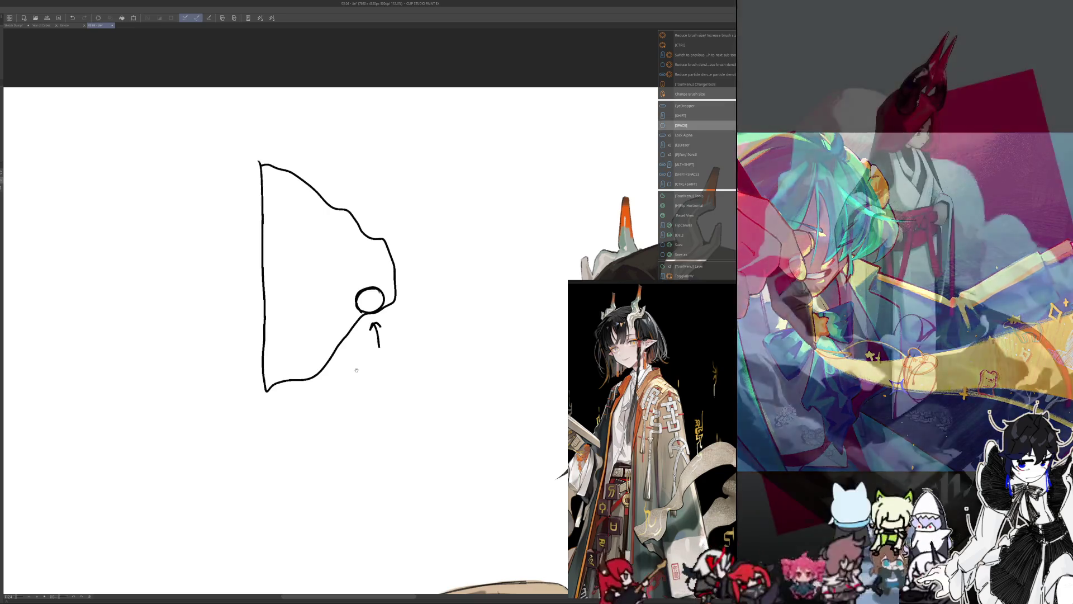
pyautogui.scroll(-1, 358, 375)
# - Add a scribbled note, a downward cluster of five dots and an arc inside the outline, then hide the shortcut overlay
pyautogui.moveTo(279, 254); pyautogui.dragTo(305, 256)
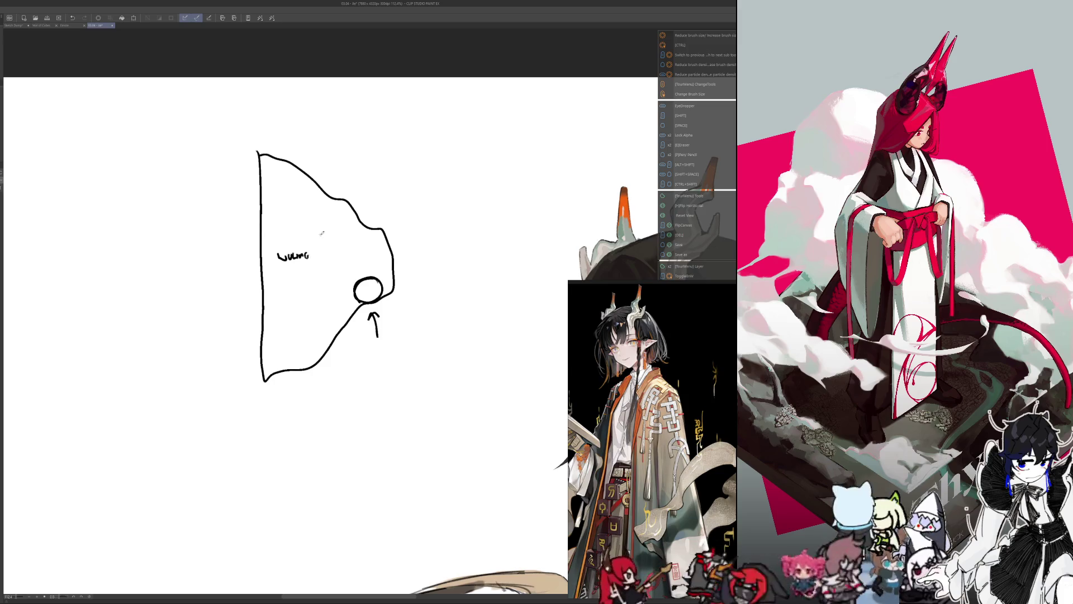
pyautogui.click(340, 228)
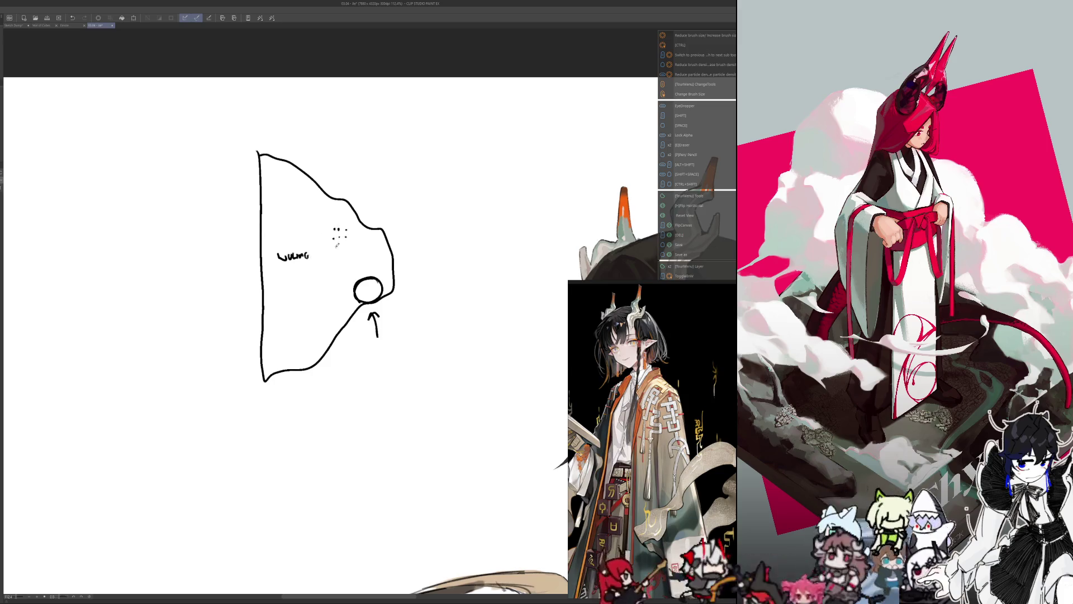
pyautogui.click(339, 246)
pyautogui.click(340, 261)
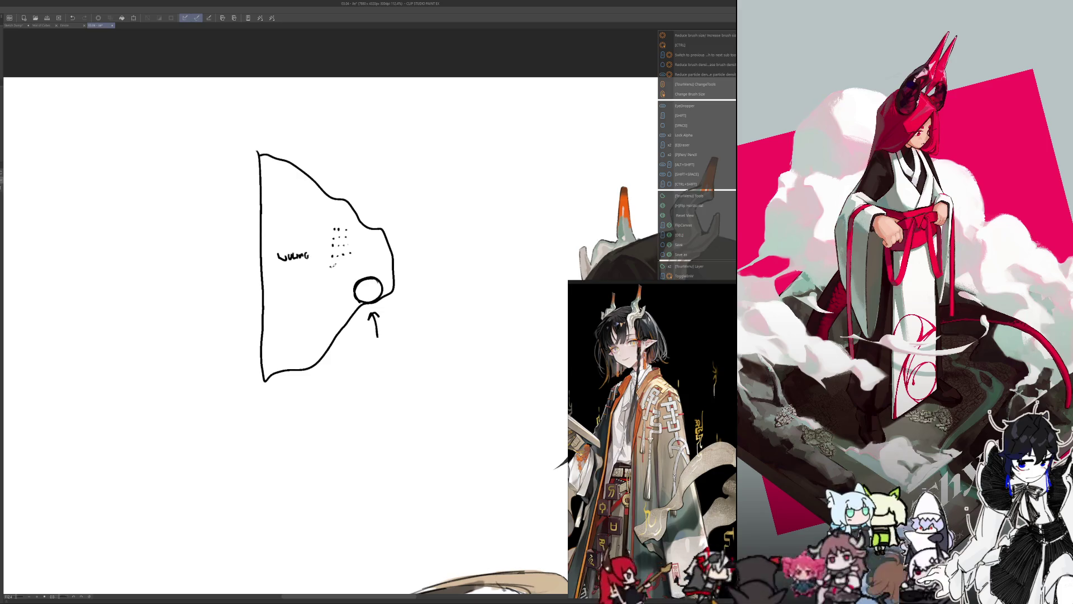
pyautogui.click(335, 271)
pyautogui.click(342, 277)
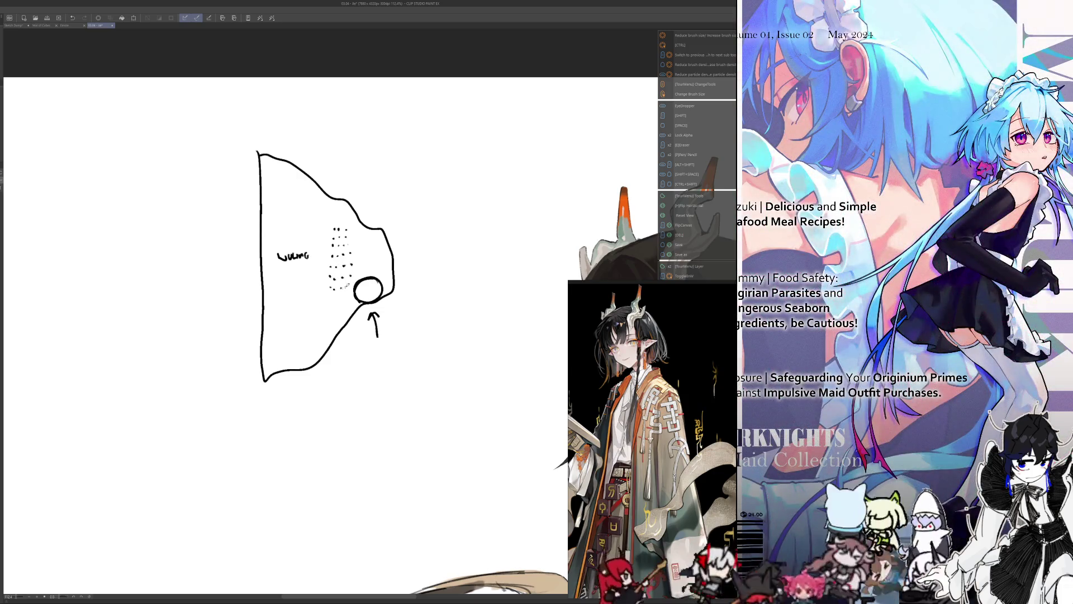
pyautogui.scroll(1, 367, 397)
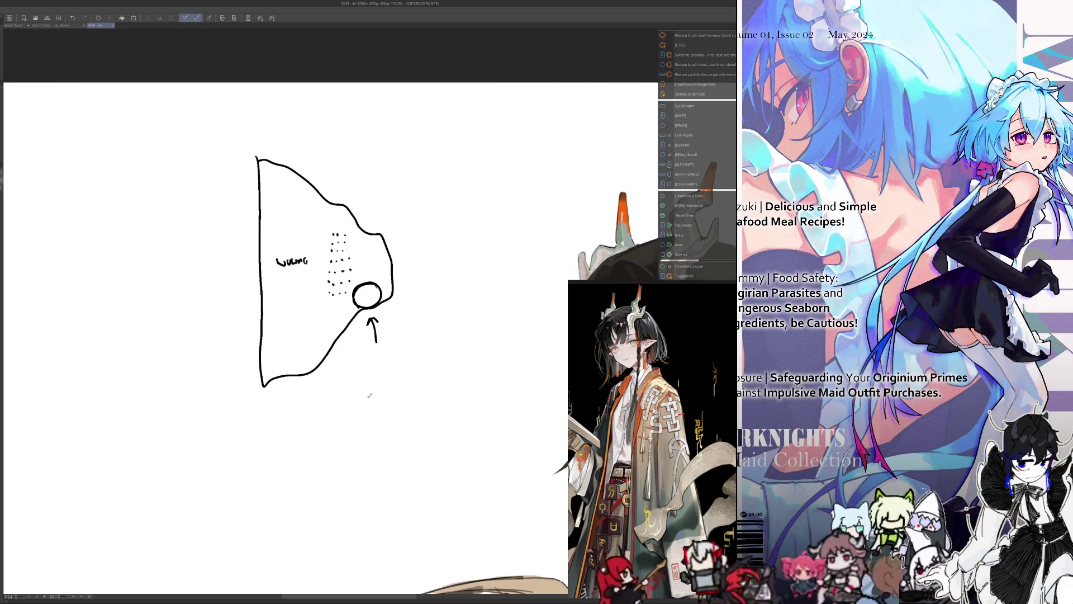
pyautogui.moveTo(328, 350); pyautogui.dragTo(288, 377)
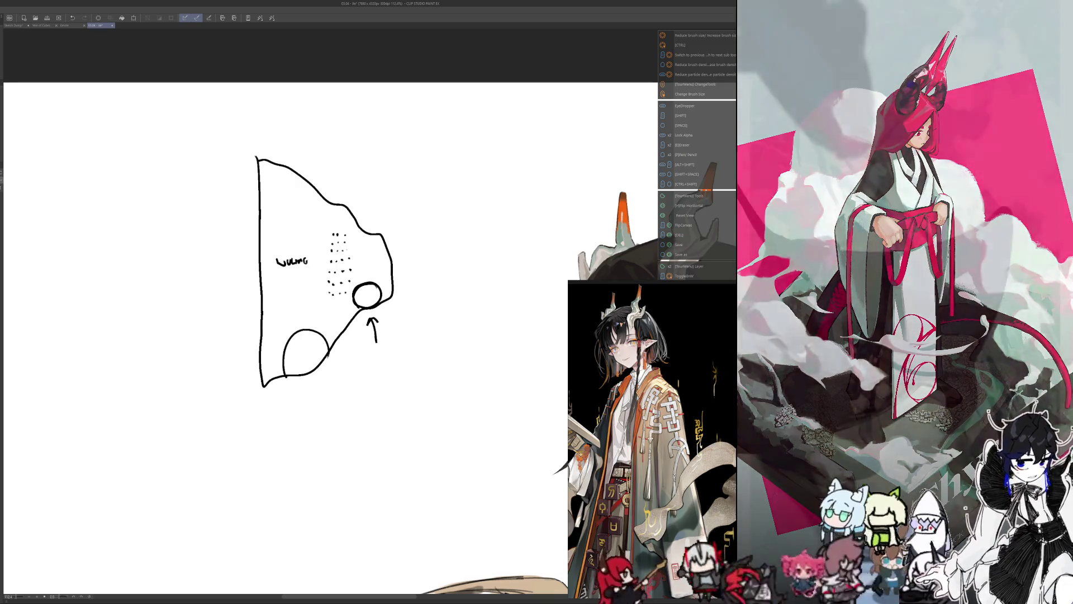
pyautogui.press('Tab')
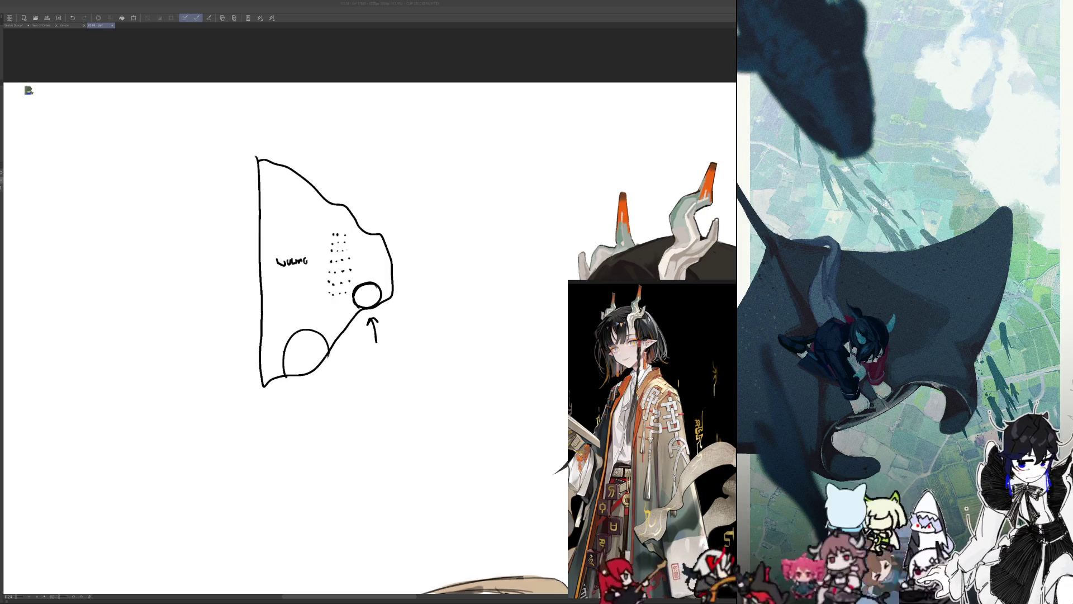
# - Draw a lower rounded shape with a small rectangle marked 2, plus a new labelled shape on the right
pyautogui.moveTo(351, 343)
pyautogui.mouseDown()
pyautogui.moveTo(320, 378)
pyautogui.moveTo(309, 530)
pyautogui.moveTo(438, 394)
pyautogui.moveTo(355, 339)
pyautogui.mouseUp()
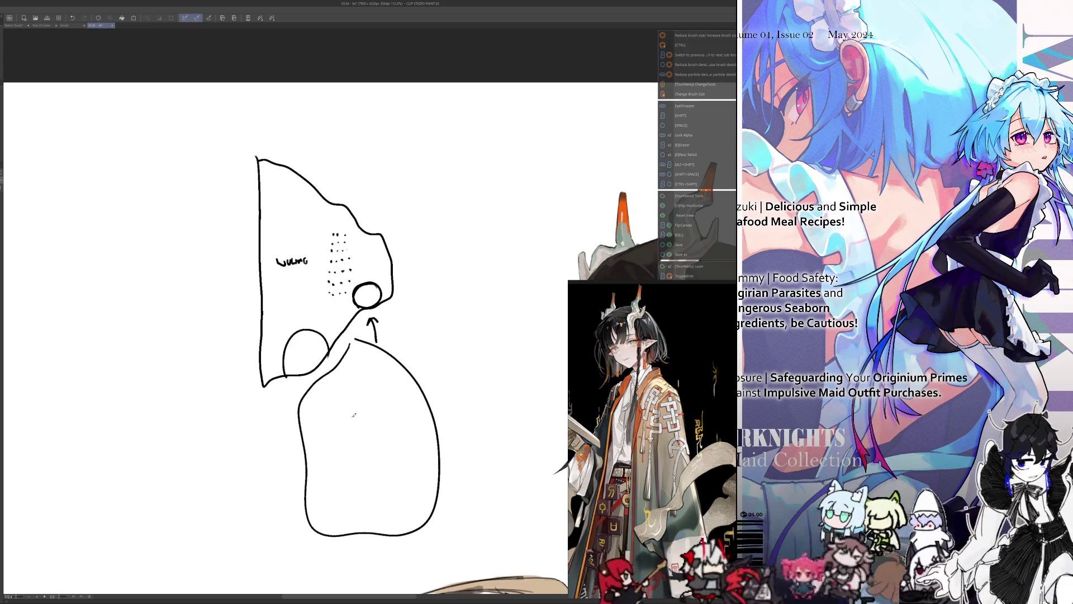
pyautogui.moveTo(357, 383); pyautogui.dragTo(356, 416)
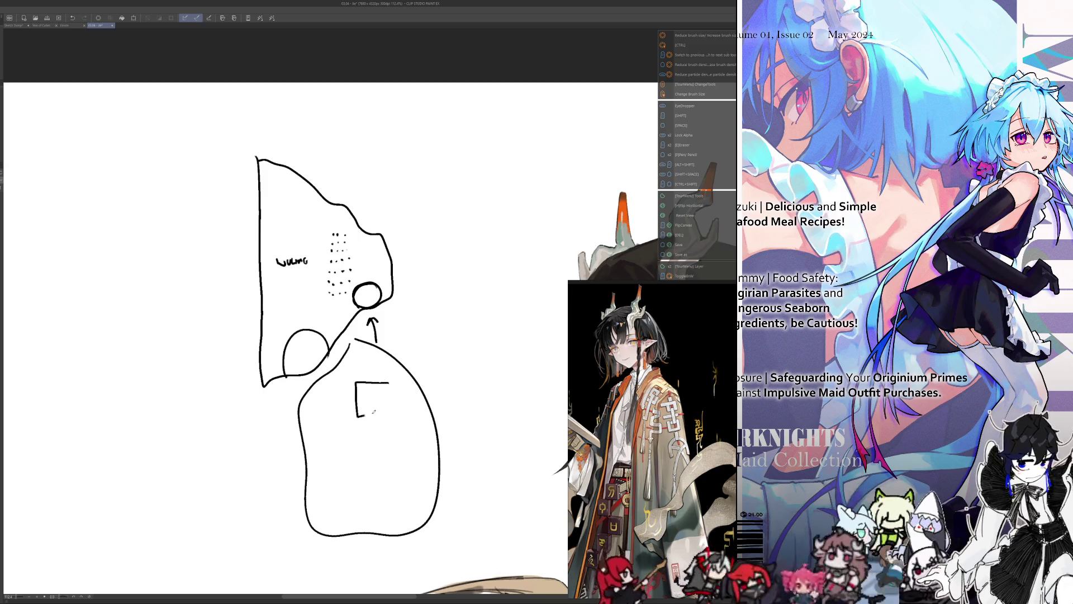
pyautogui.scroll(-2, 377, 390)
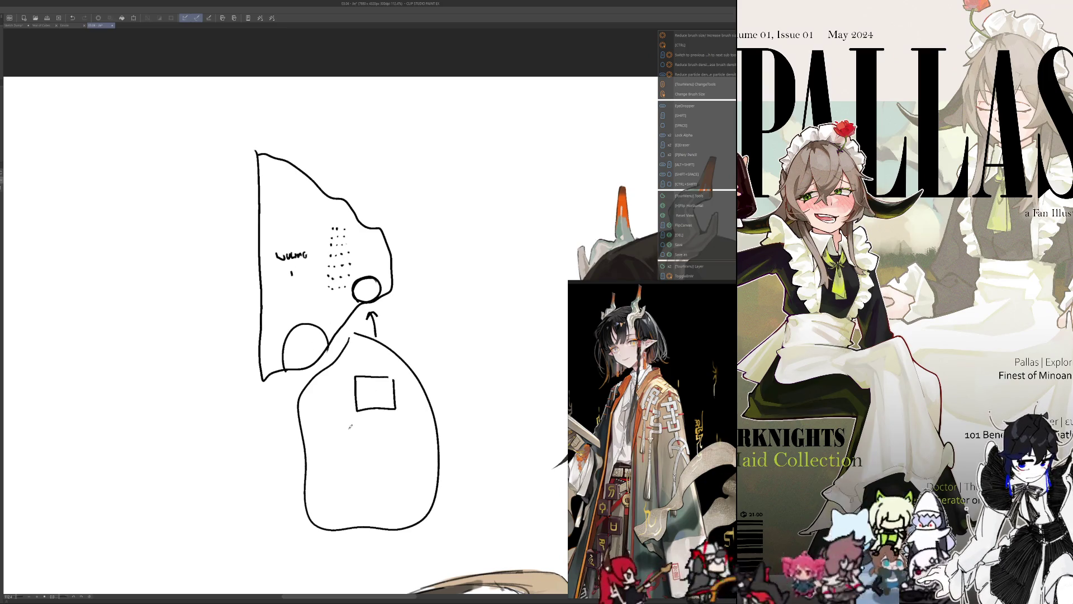
pyautogui.moveTo(349, 424); pyautogui.dragTo(356, 430)
pyautogui.moveTo(400, 342); pyautogui.dragTo(506, 440)
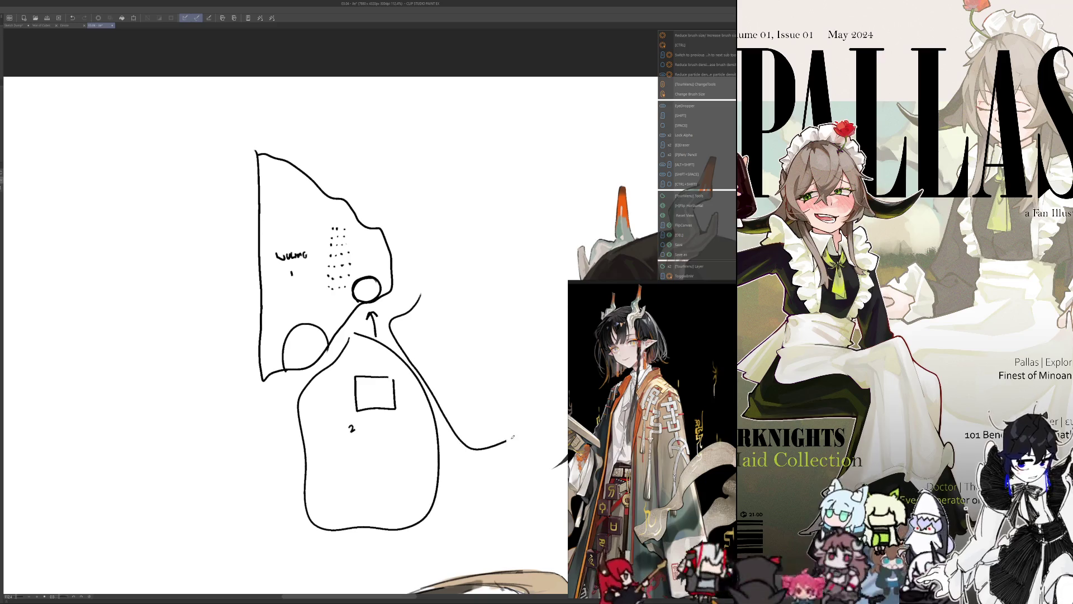
pyautogui.moveTo(544, 307); pyautogui.dragTo(421, 294)
pyautogui.moveTo(453, 337); pyautogui.dragTo(483, 349)
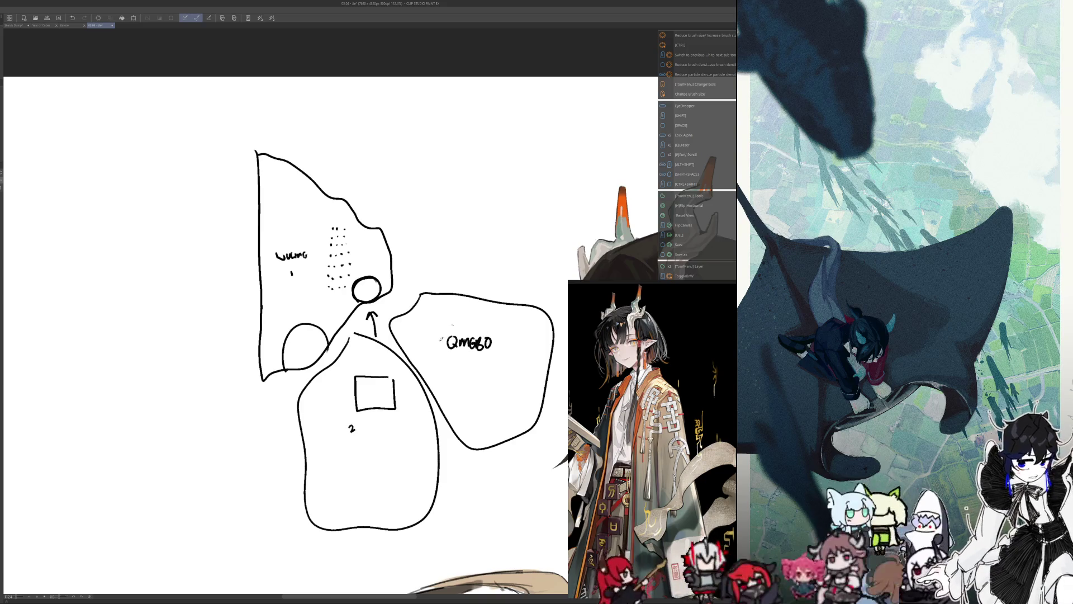
# - Save the drawing and add a circle inside the lower shape
pyautogui.hotkey('ctrl', 's')
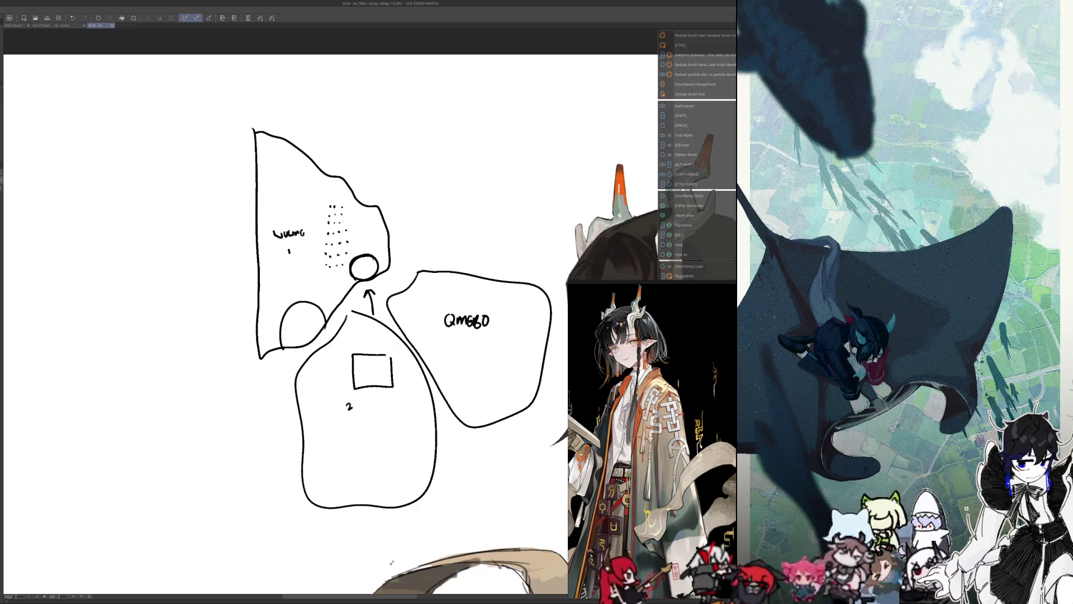
pyautogui.moveTo(392, 563); pyautogui.dragTo(365, 542)
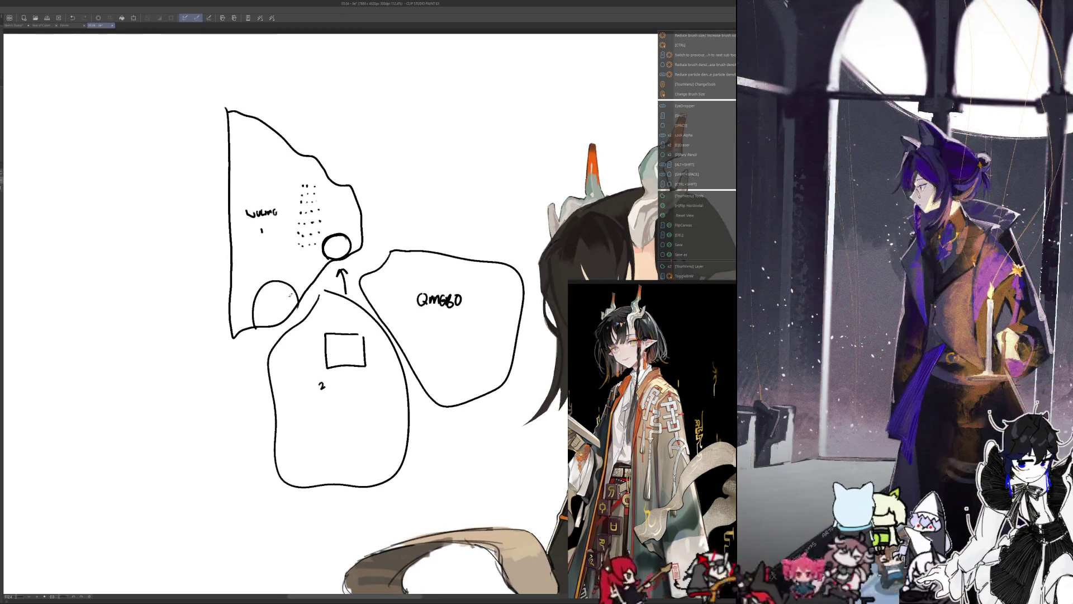
pyautogui.moveTo(326, 414)
pyautogui.mouseDown()
pyautogui.moveTo(387, 423)
pyautogui.moveTo(342, 432)
pyautogui.moveTo(374, 425)
pyautogui.mouseUp()
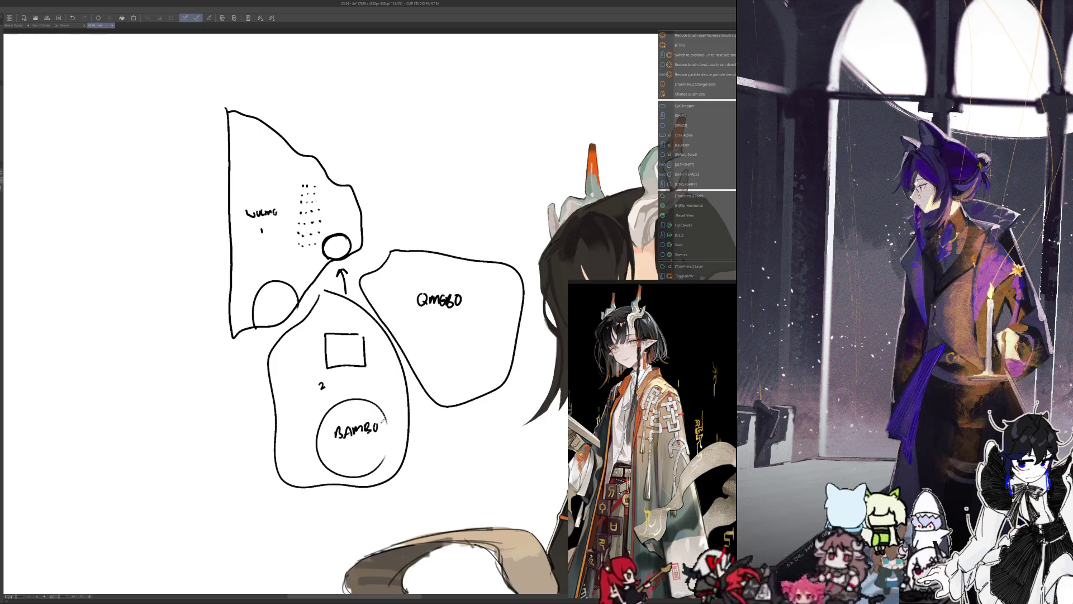
pyautogui.scroll(-1, 362, 492)
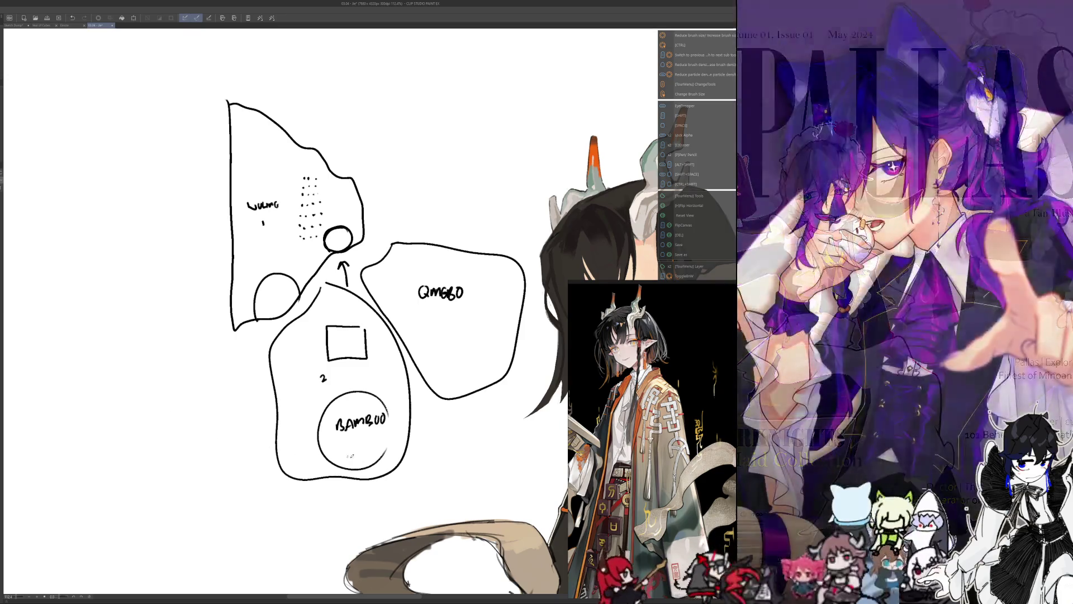
pyautogui.moveTo(355, 504); pyautogui.dragTo(372, 128)
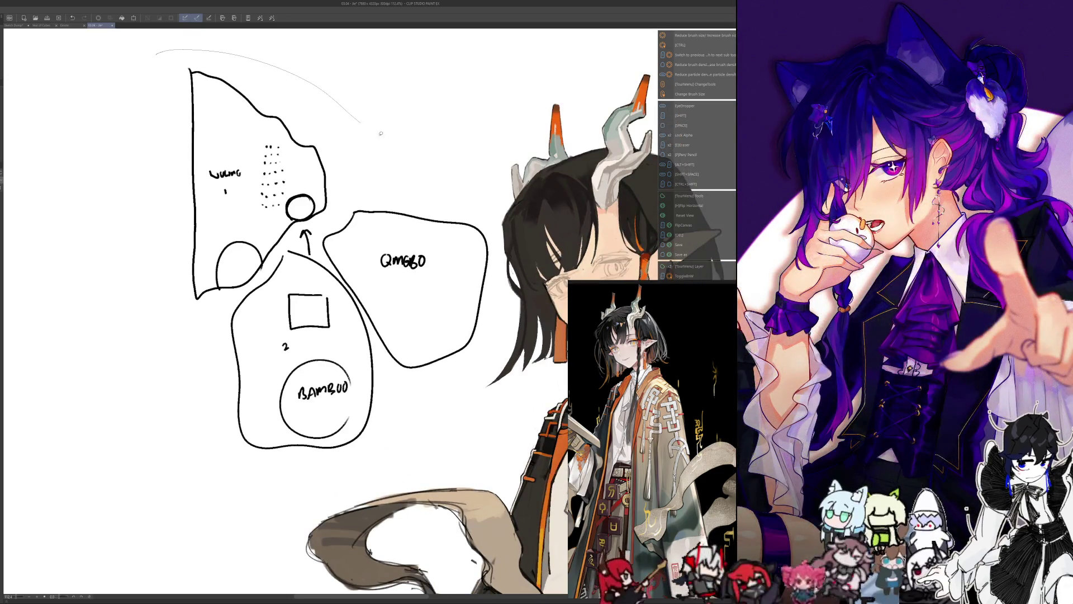
# - Lasso the whole planning doodle, delete it, deselect and bring the bust back into view
pyautogui.moveTo(451, 417); pyautogui.dragTo(141, 198)
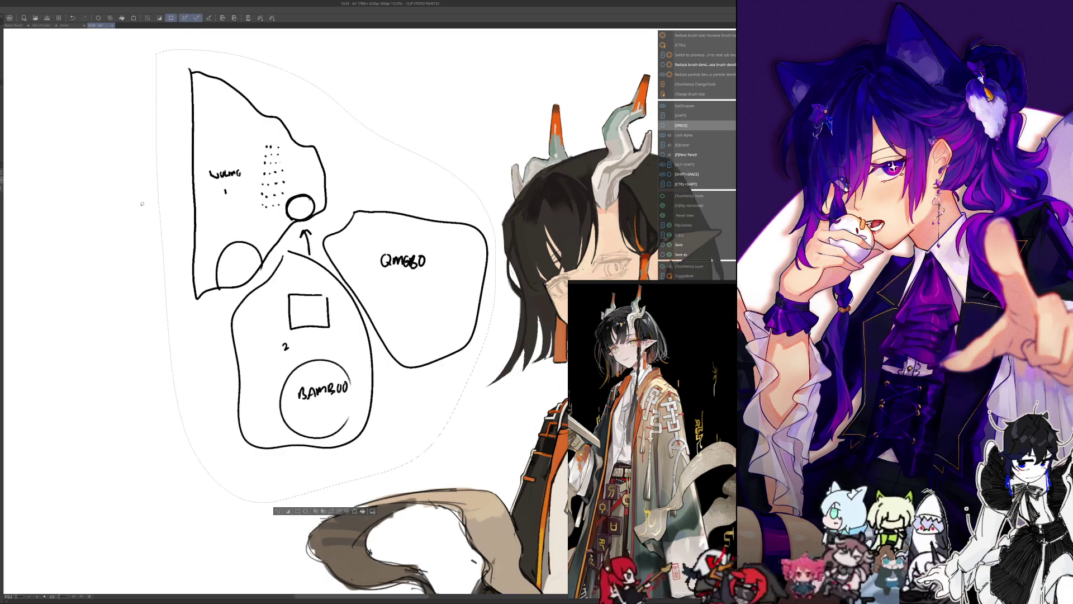
pyautogui.press('Delete')
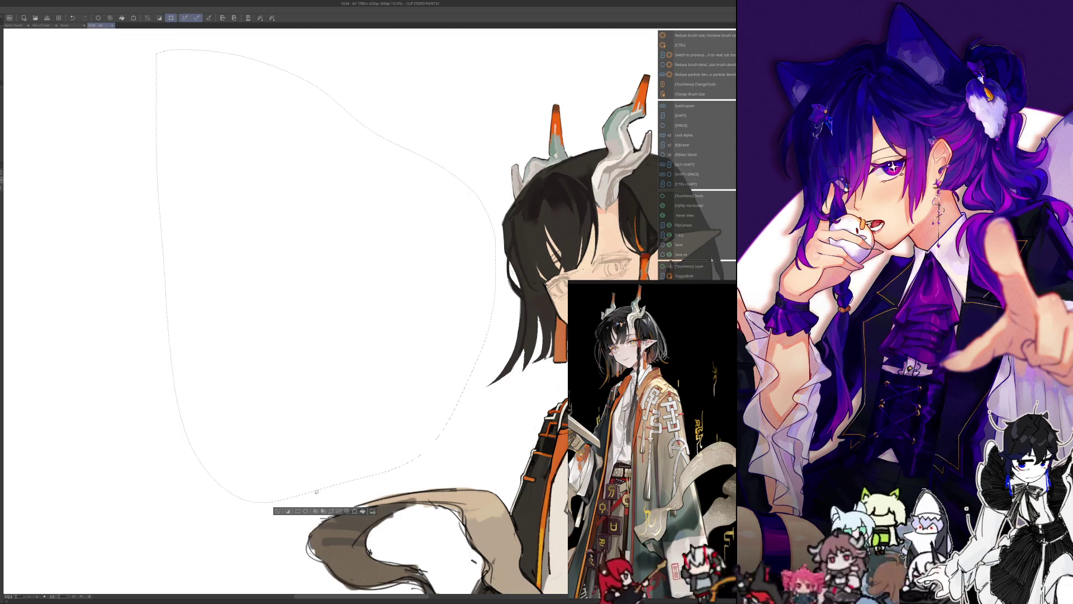
pyautogui.hotkey('ctrl', 'd')
pyautogui.moveTo(336, 479); pyautogui.dragTo(235, 472)
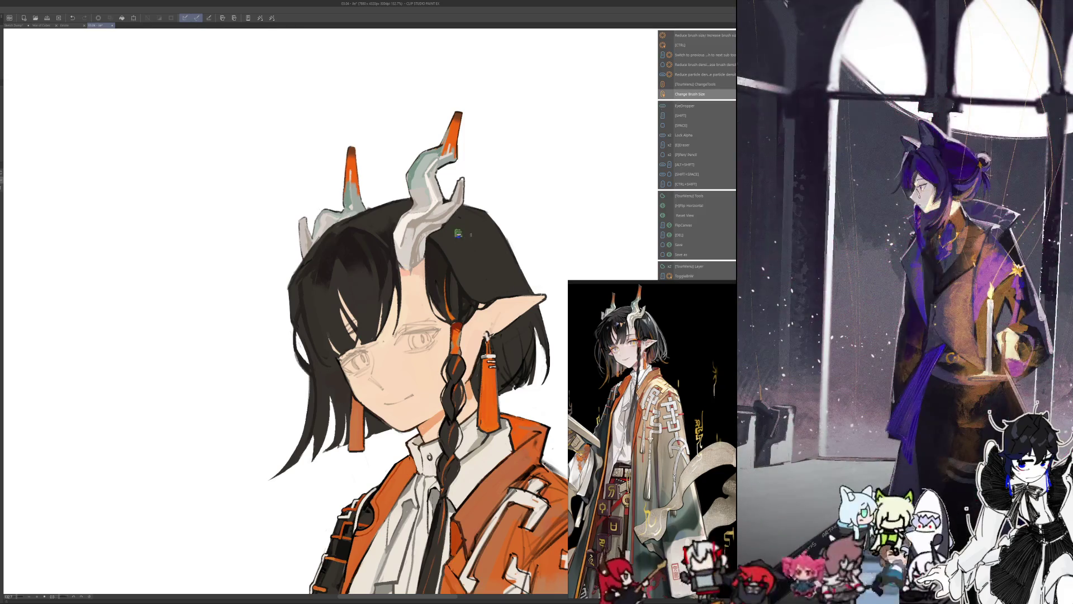
# - Darken strands of the hair, mirroring the view and adjusting brush size and colour to check
pyautogui.moveTo(467, 220); pyautogui.dragTo(486, 272)
pyautogui.moveTo(454, 238); pyautogui.dragTo(485, 285)
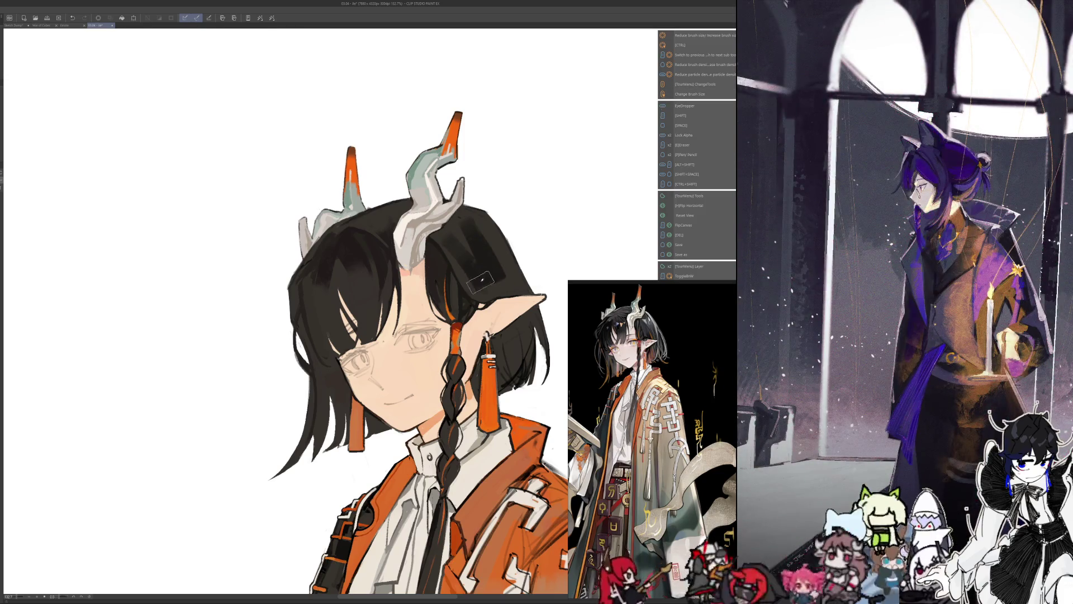
pyautogui.press('h')
pyautogui.moveTo(472, 240)
pyautogui.mouseDown()
pyautogui.moveTo(416, 259)
pyautogui.moveTo(381, 290)
pyautogui.mouseUp()
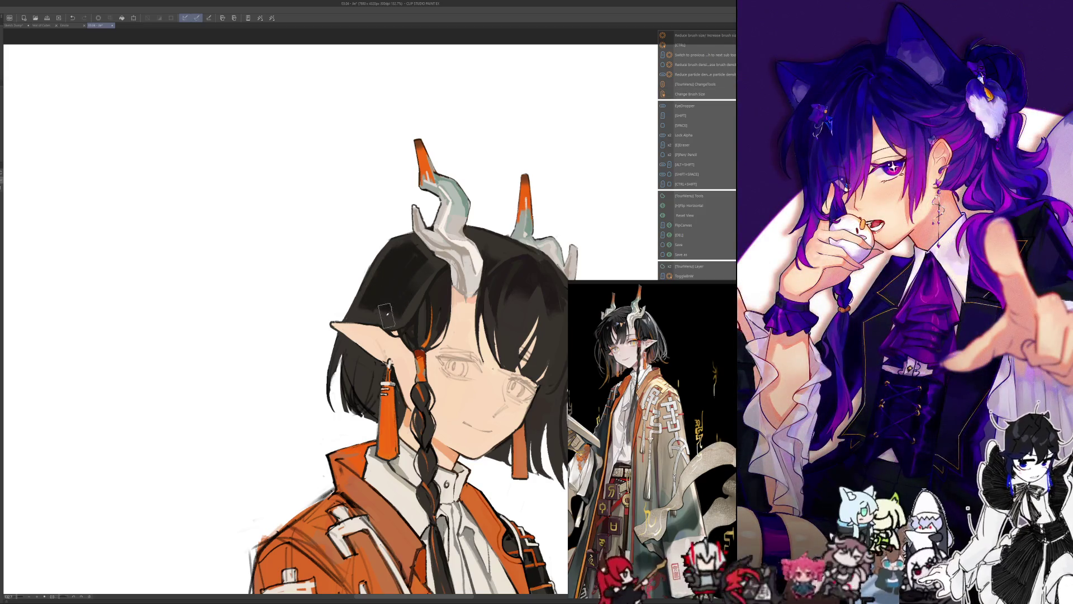
pyautogui.moveTo(403, 284); pyautogui.dragTo(389, 309)
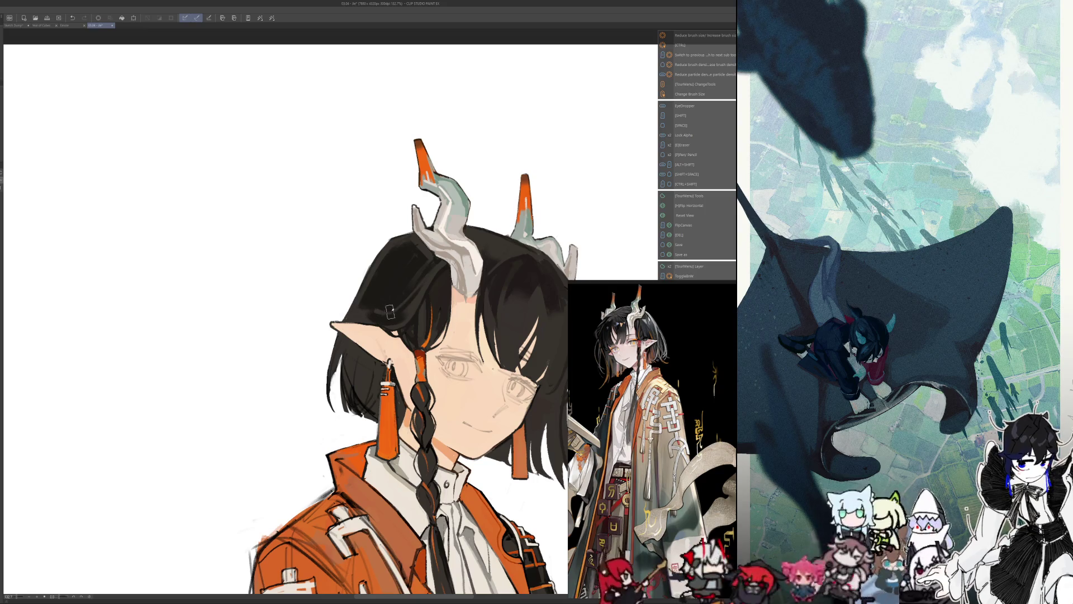
pyautogui.press('alt')
pyautogui.press('alt')
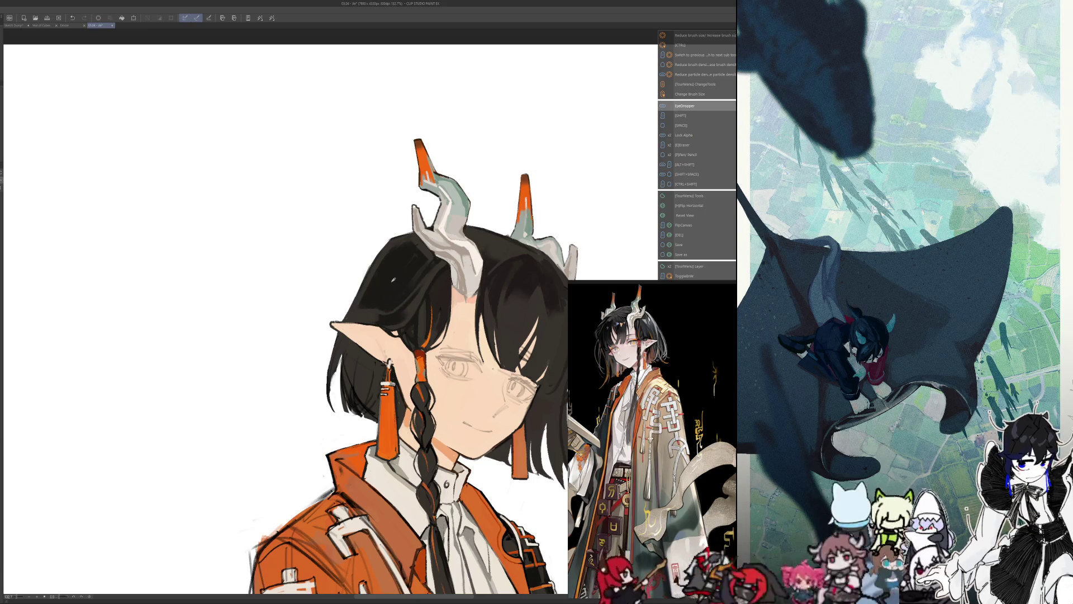
pyautogui.hotkey('ctrl', 'alt')
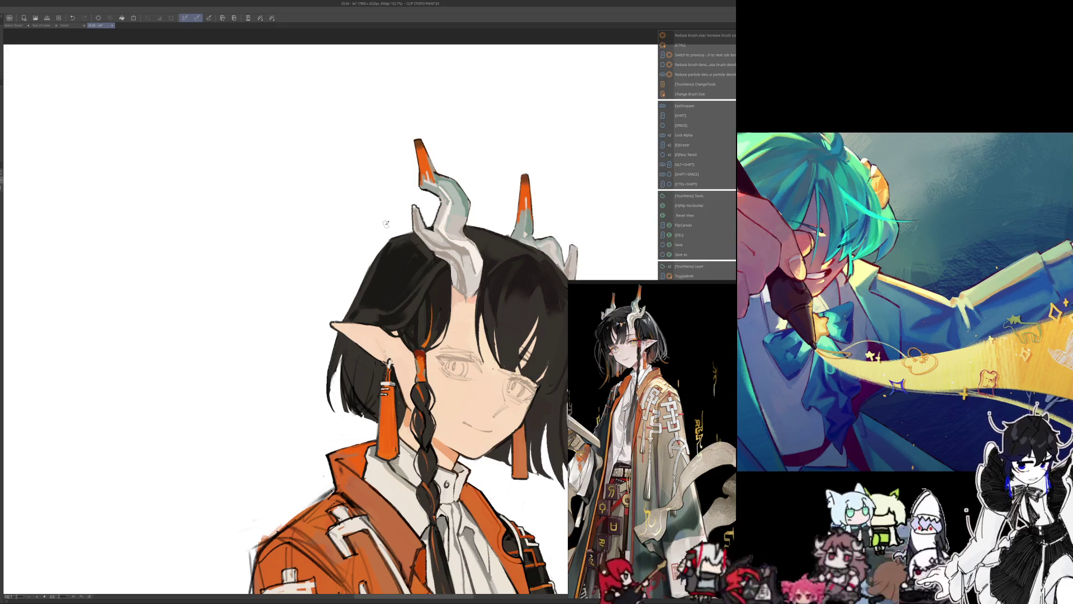
pyautogui.press('h')
pyautogui.moveTo(398, 222); pyautogui.dragTo(445, 201)
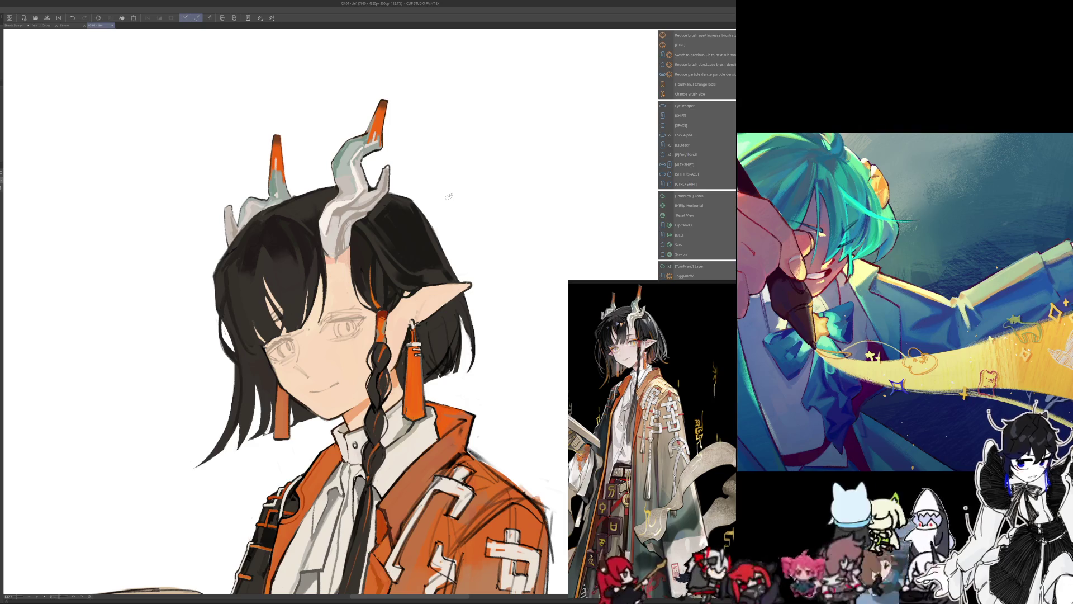
pyautogui.scroll(-4, 369, 314)
pyautogui.scroll(2, 369, 428)
pyautogui.scroll(3, 336, 419)
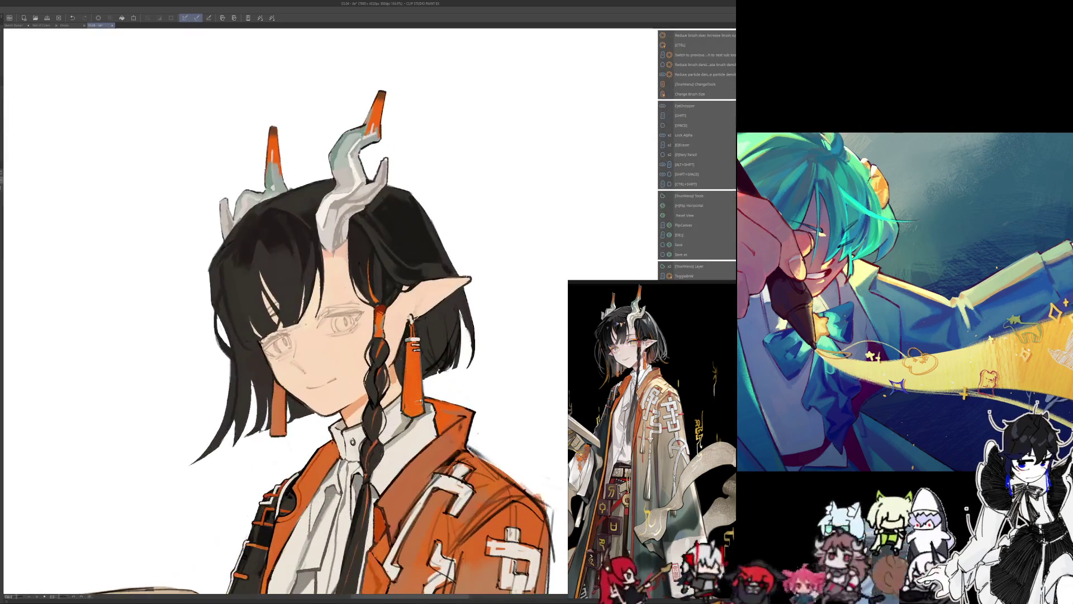
pyautogui.press('h')
pyautogui.scroll(1, 420, 335)
pyautogui.hotkey('ctrl', 'alt')
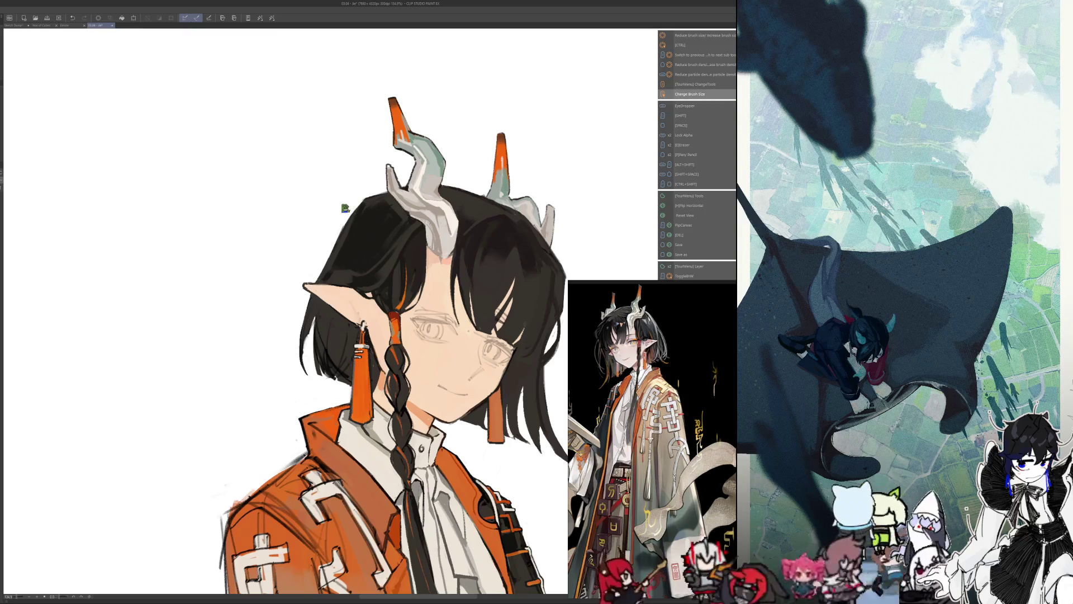
# - Extend the hair's left outline downward and fill the upper-left edge with black, checking it mirrored
pyautogui.moveTo(362, 199); pyautogui.dragTo(343, 208)
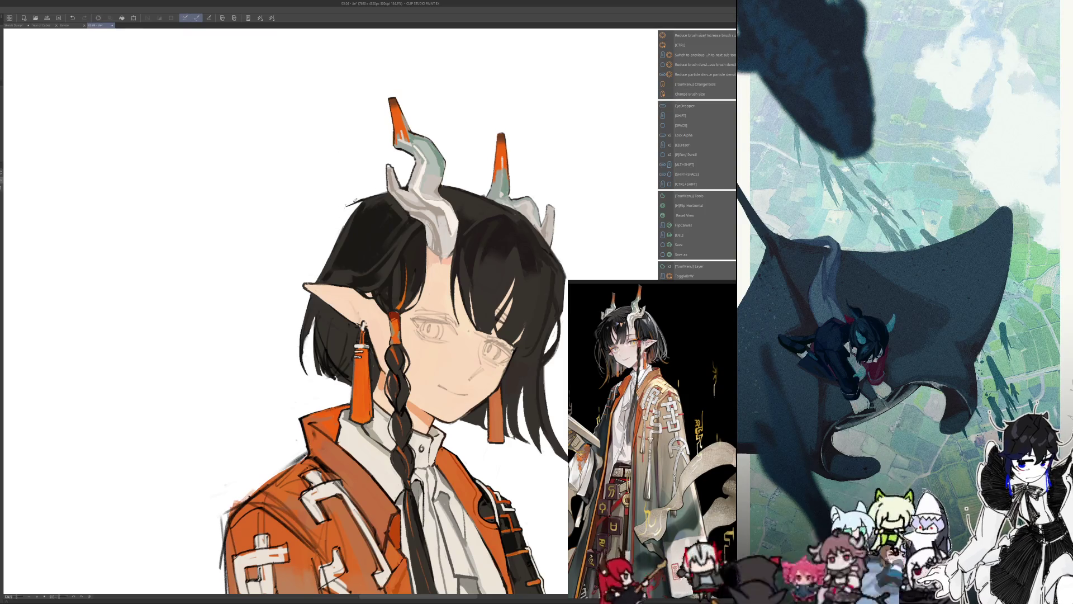
pyautogui.moveTo(361, 203); pyautogui.dragTo(318, 278)
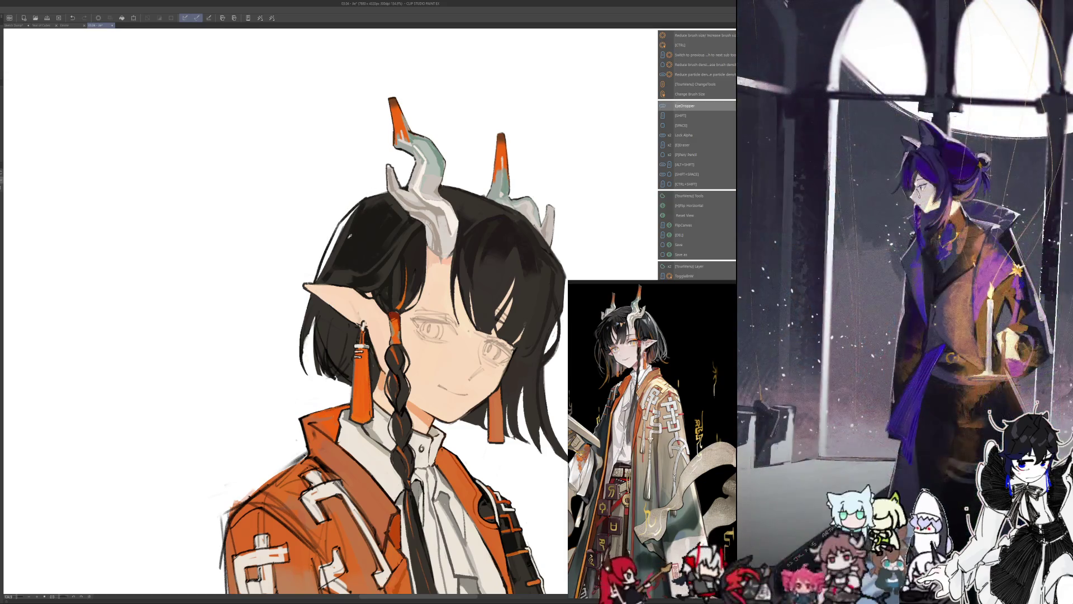
pyautogui.moveTo(369, 204)
pyautogui.mouseDown()
pyautogui.moveTo(332, 240)
pyautogui.moveTo(322, 273)
pyautogui.mouseUp()
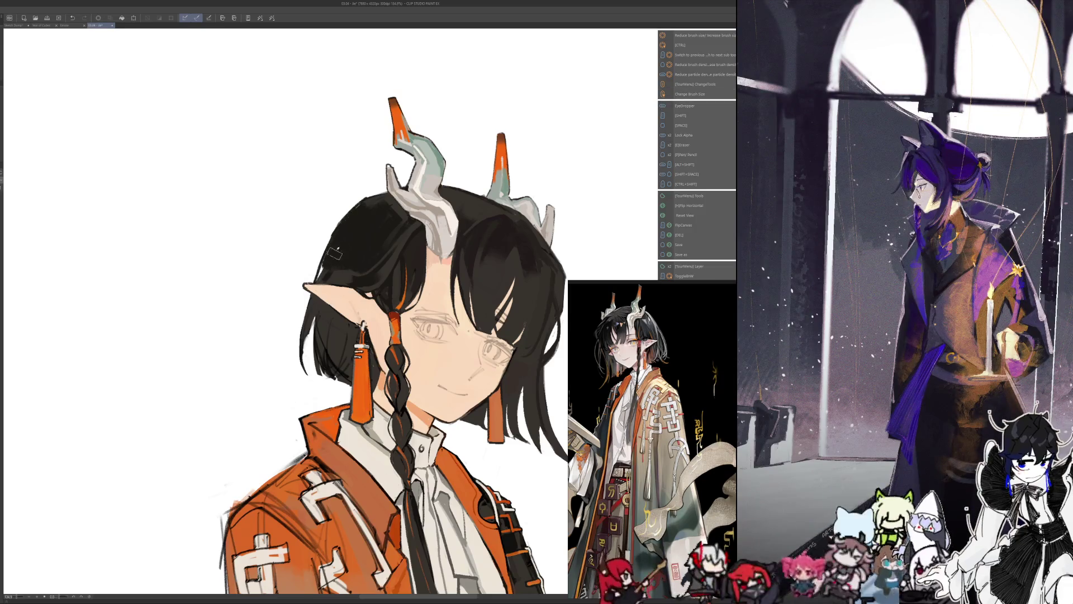
pyautogui.press('h')
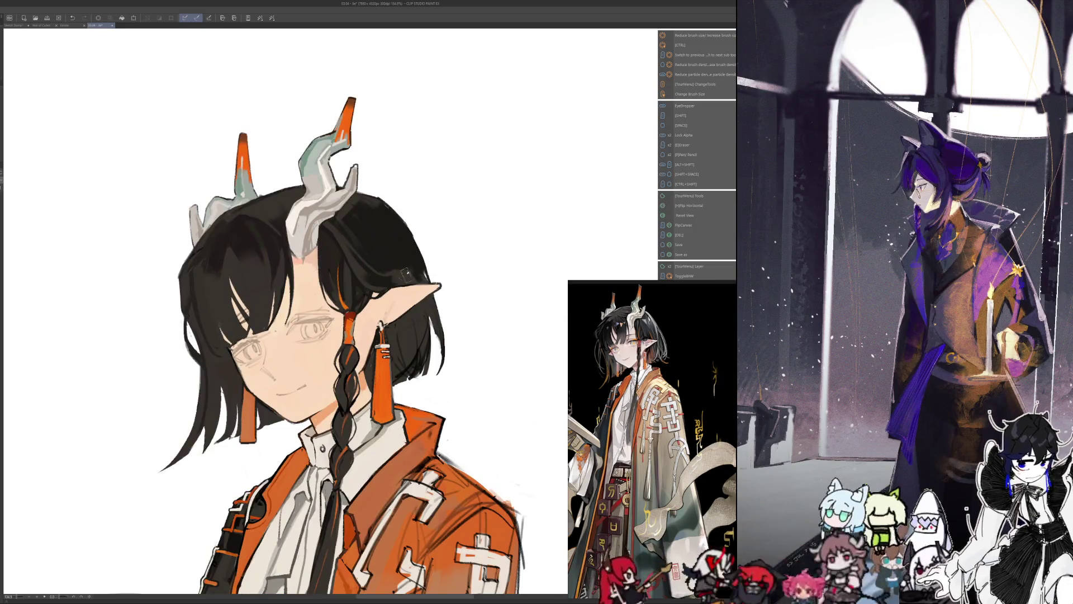
pyautogui.moveTo(423, 269); pyautogui.dragTo(426, 280)
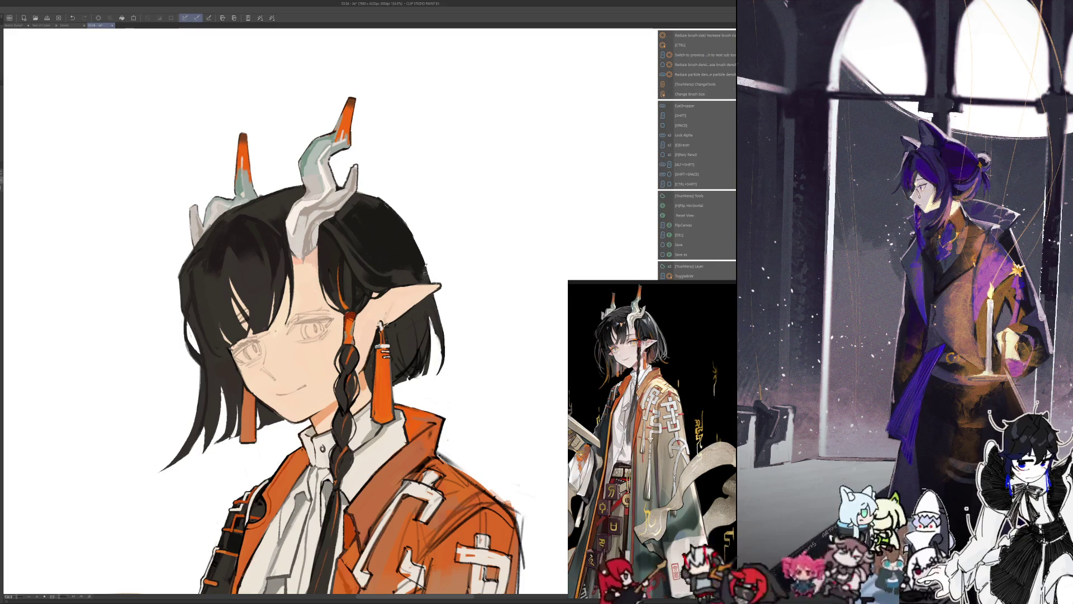
pyautogui.press('h')
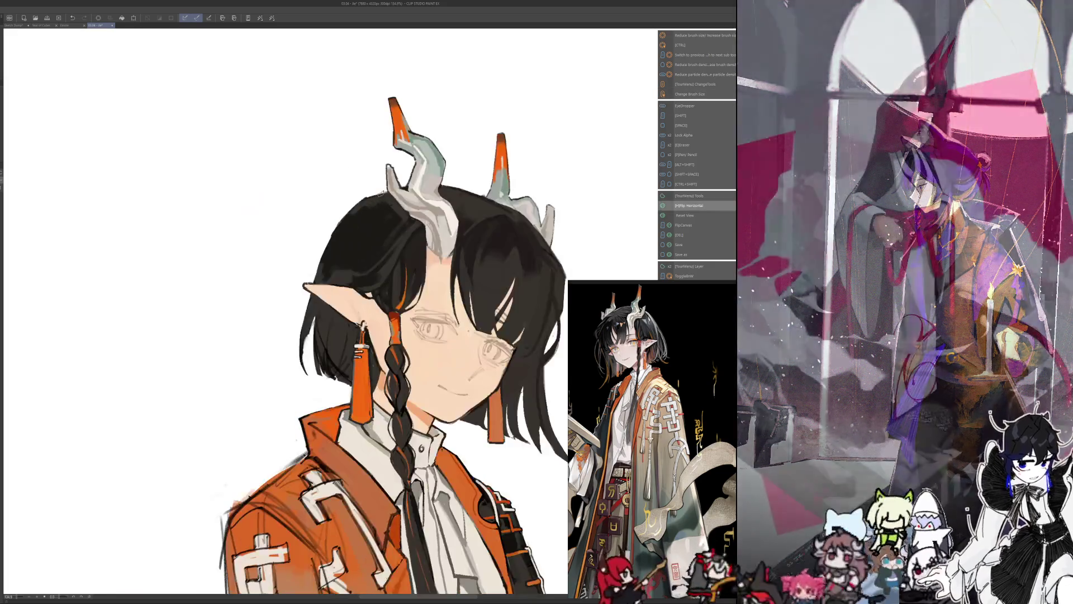
pyautogui.moveTo(384, 204); pyautogui.dragTo(444, 208)
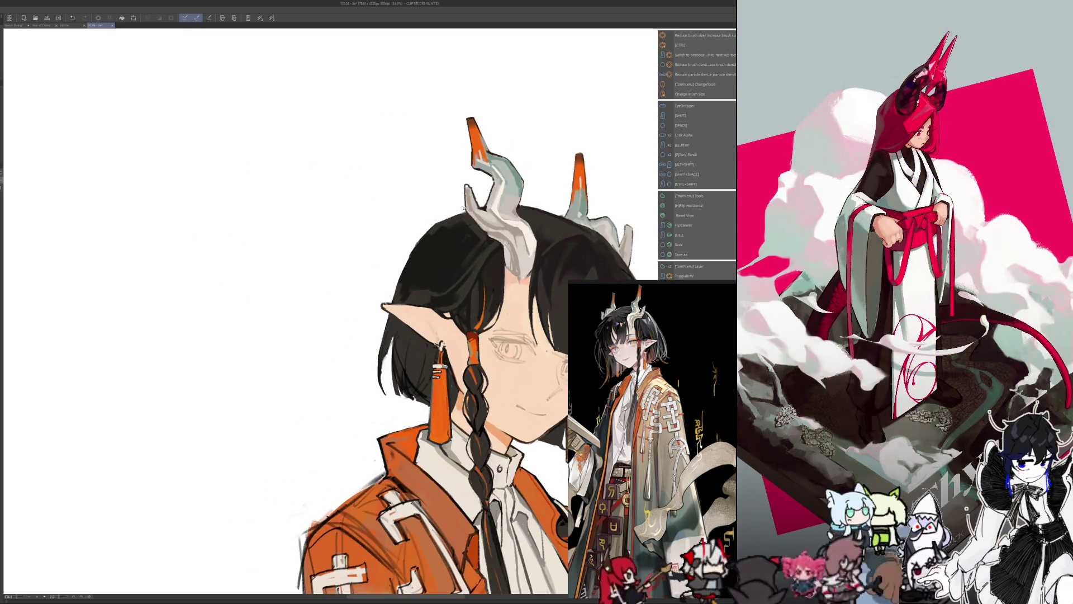
pyautogui.press('alt')
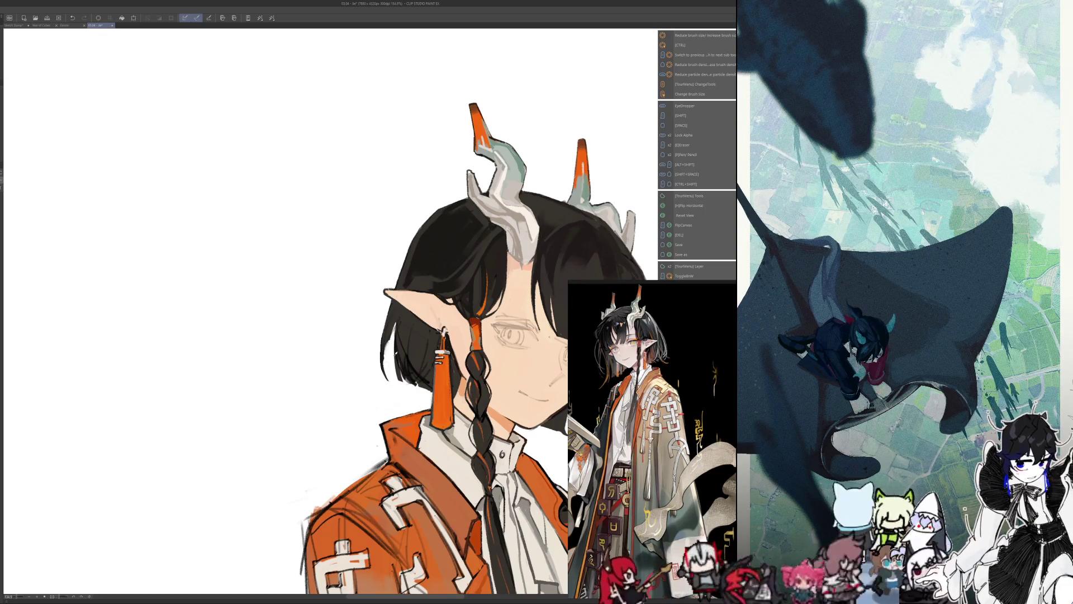
pyautogui.press('alt')
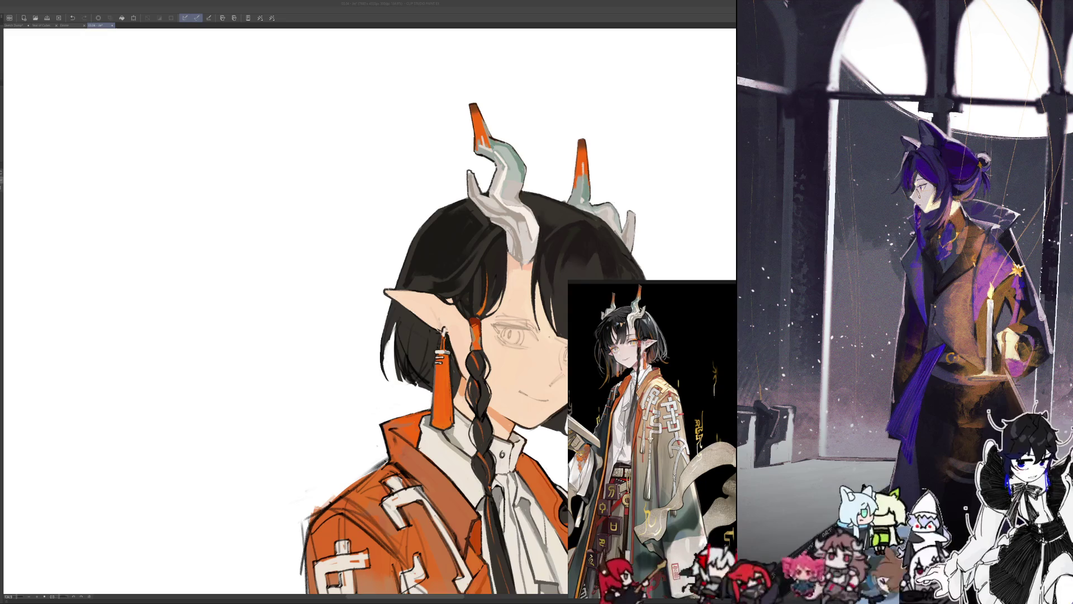
# - Compare the hair with and without the last dark mark via undo/redo, keep it, and sample a face colour
pyautogui.hotkey('ctrl', 'z')
pyautogui.hotkey('ctrl', 'z')
pyautogui.hotkey('ctrl', 'z')
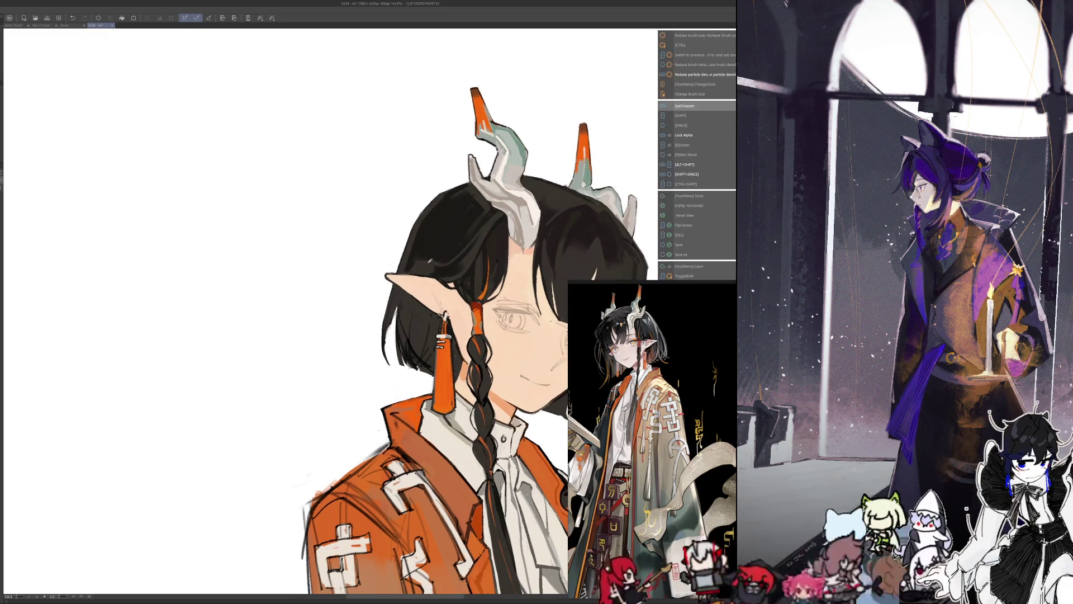
pyautogui.hotkey('ctrl', 'z')
pyautogui.hotkey('ctrl', 'z')
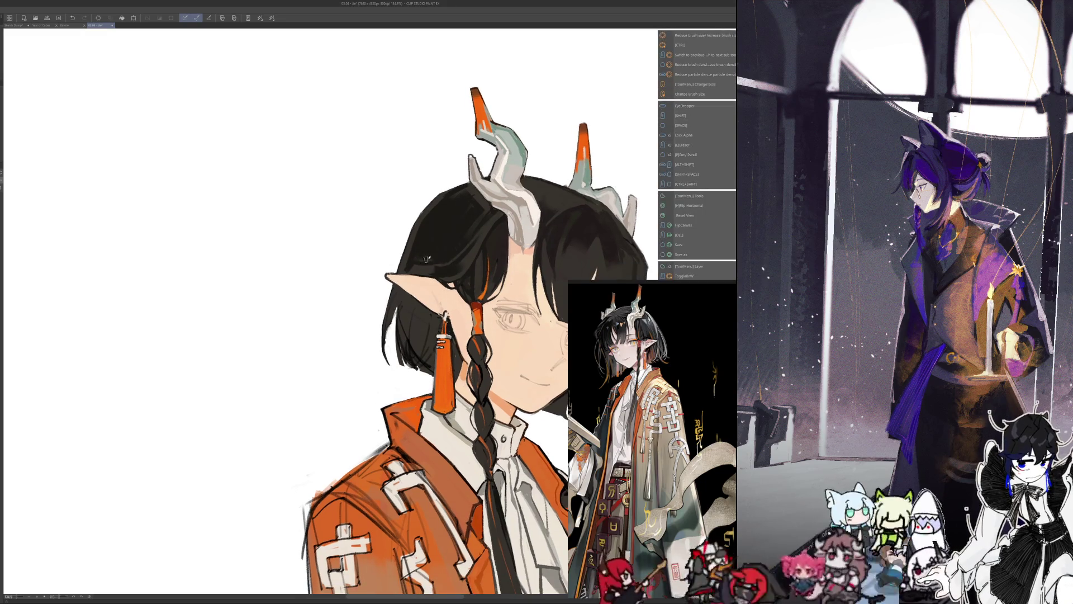
pyautogui.hotkey('ctrl', 'y')
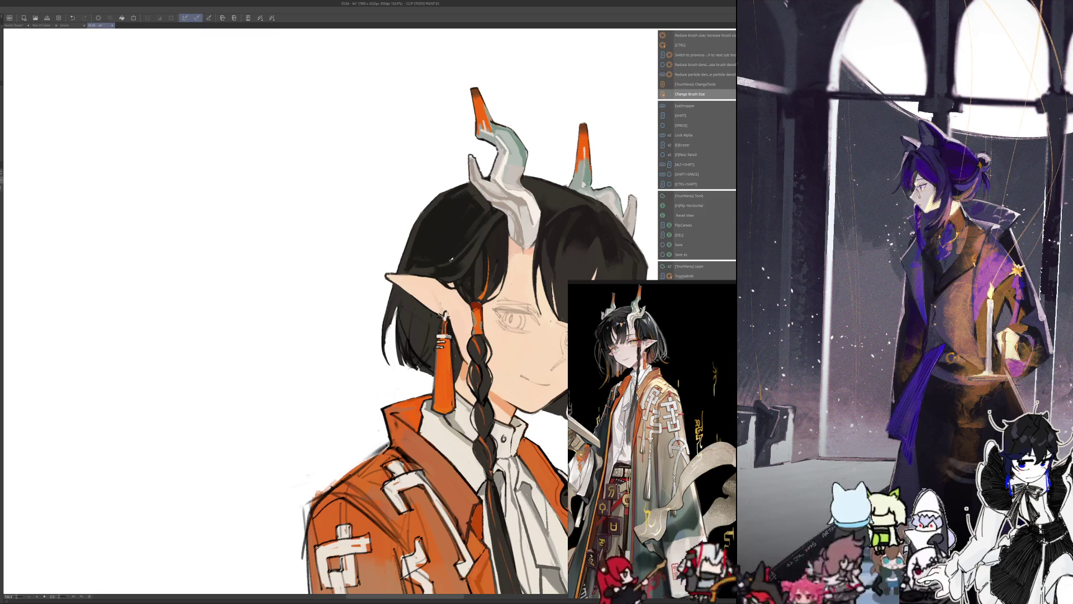
pyautogui.hotkey('ctrl', 'z')
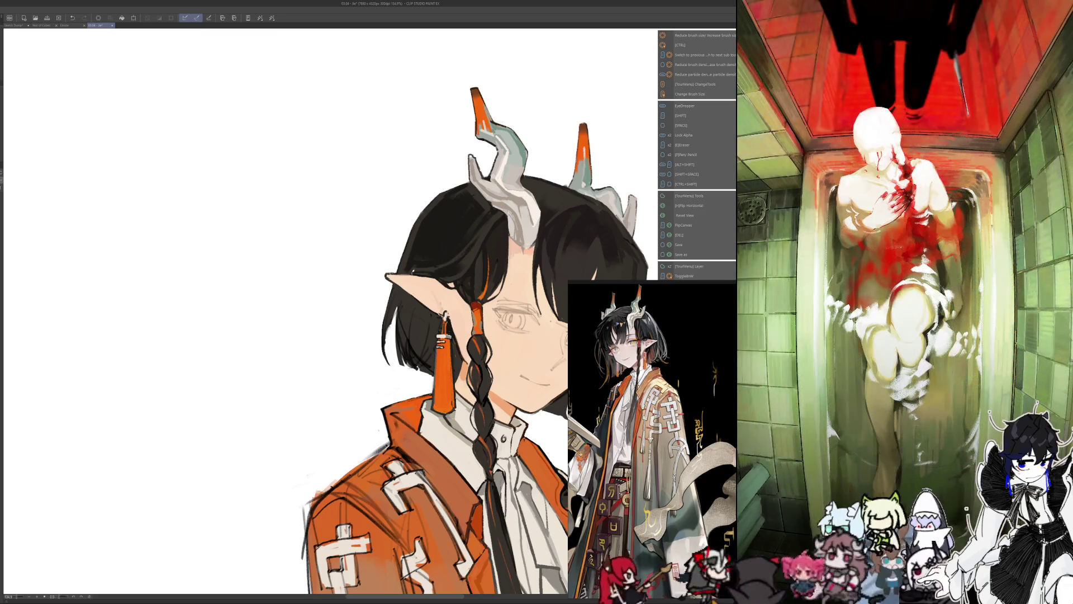
pyautogui.hotkey('ctrl', 'y')
pyautogui.hotkey('ctrl', 'z')
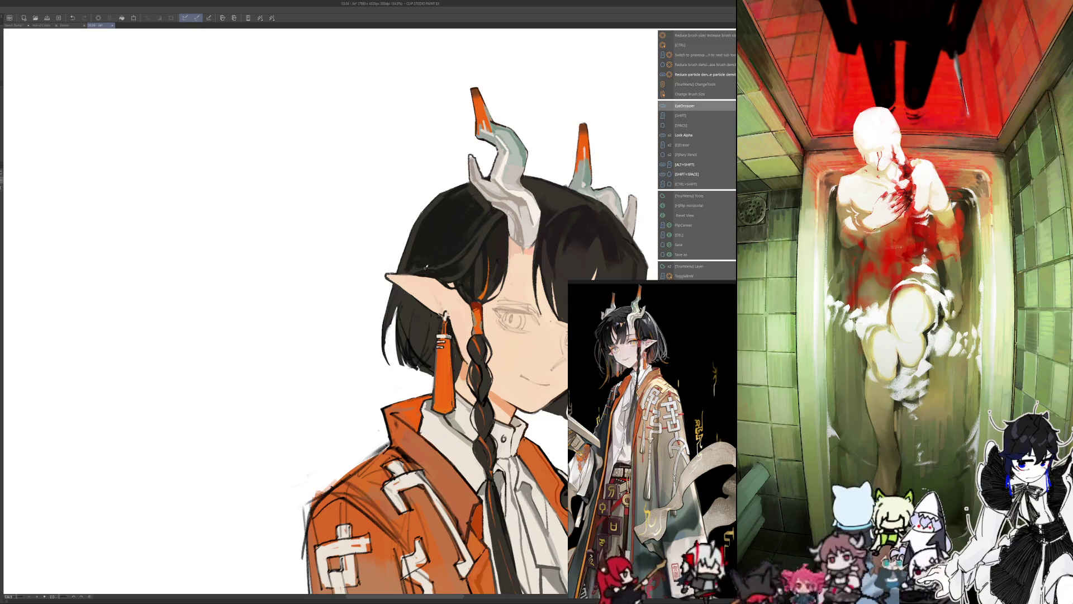
pyautogui.hotkey('ctrl', 'y')
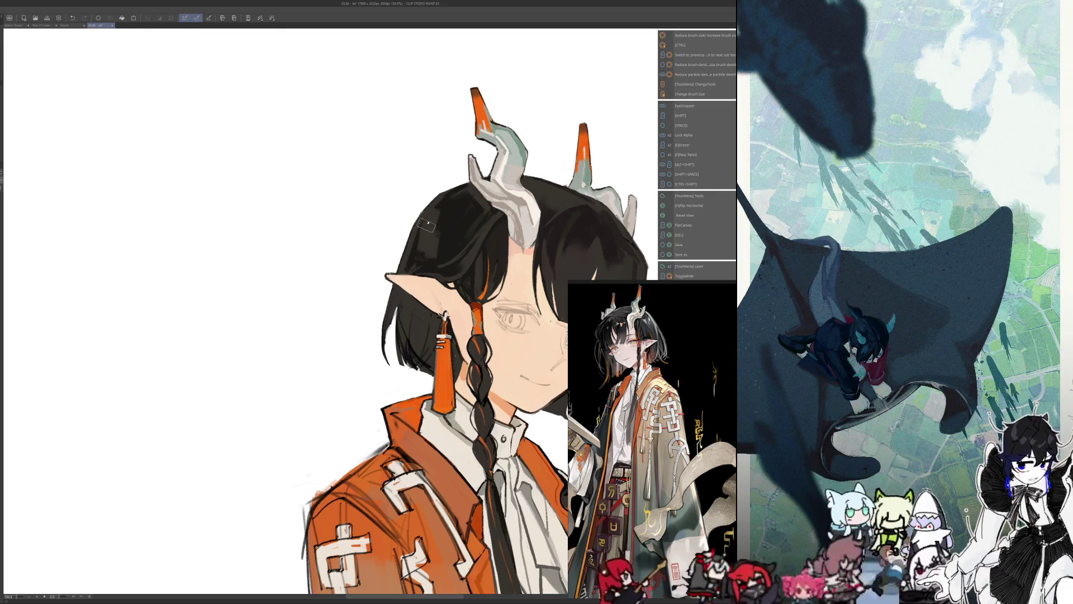
pyautogui.moveTo(411, 259); pyautogui.dragTo(417, 263)
pyautogui.press('alt')
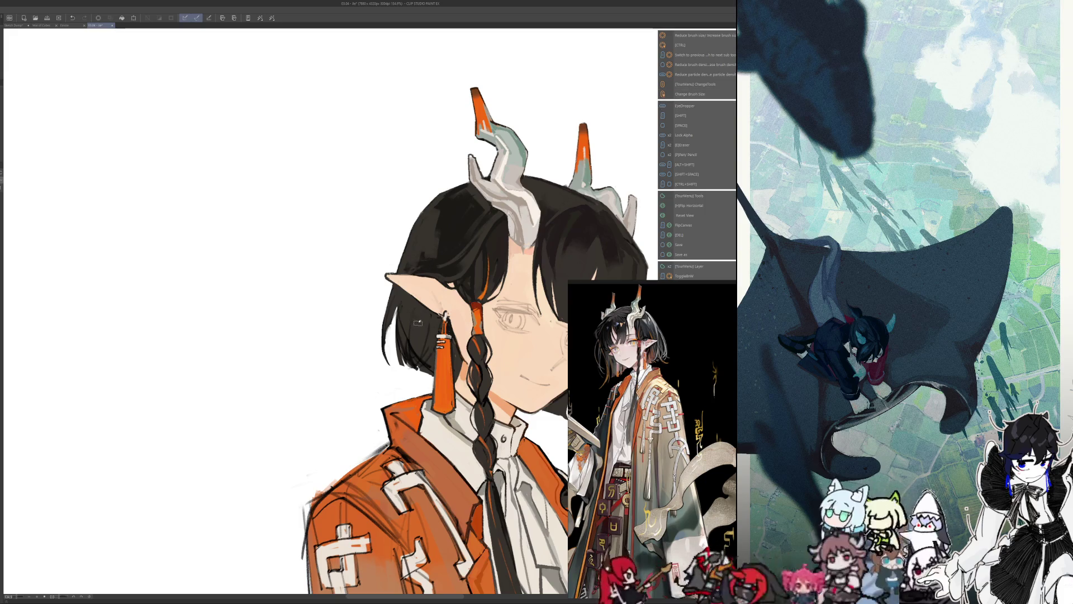
# - Dismiss the tool-switching menu, mirror the canvas and recenter the bust
pyautogui.press('F1')
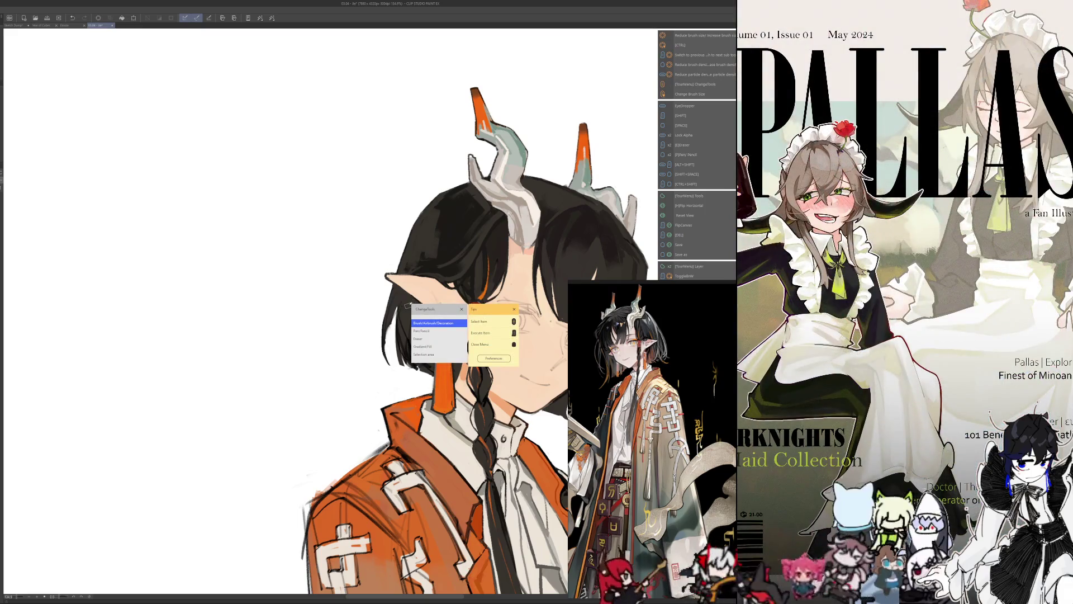
pyautogui.press('Return')
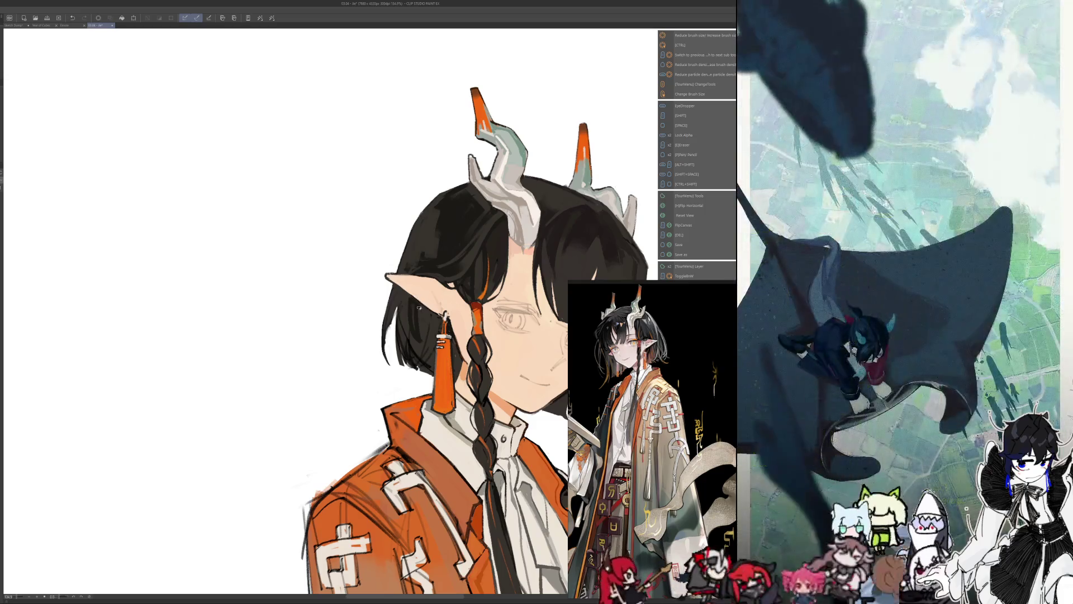
pyautogui.press('h')
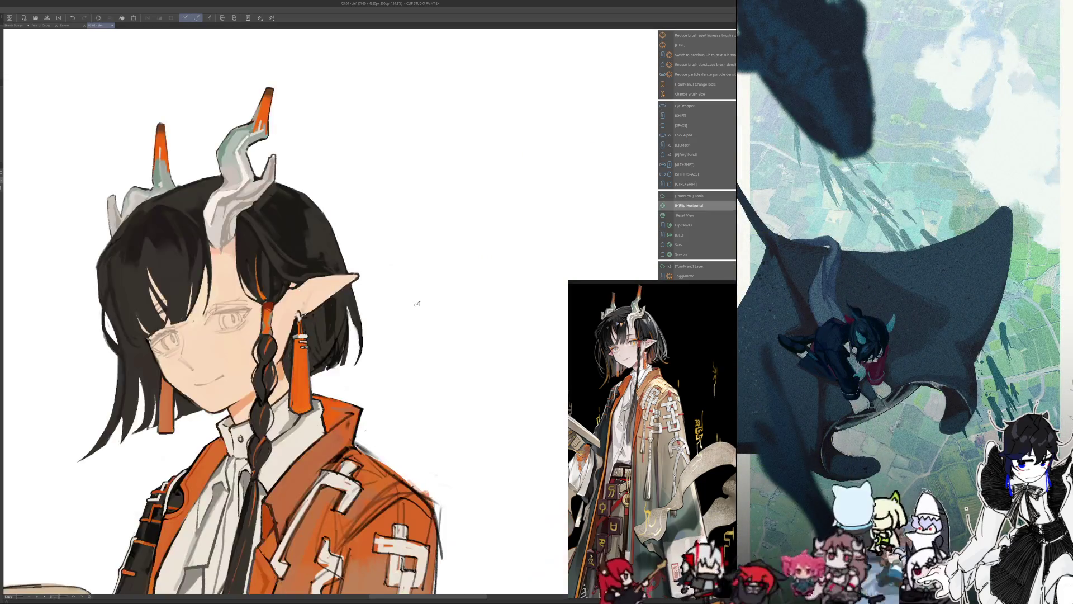
pyautogui.moveTo(422, 308); pyautogui.dragTo(624, 276)
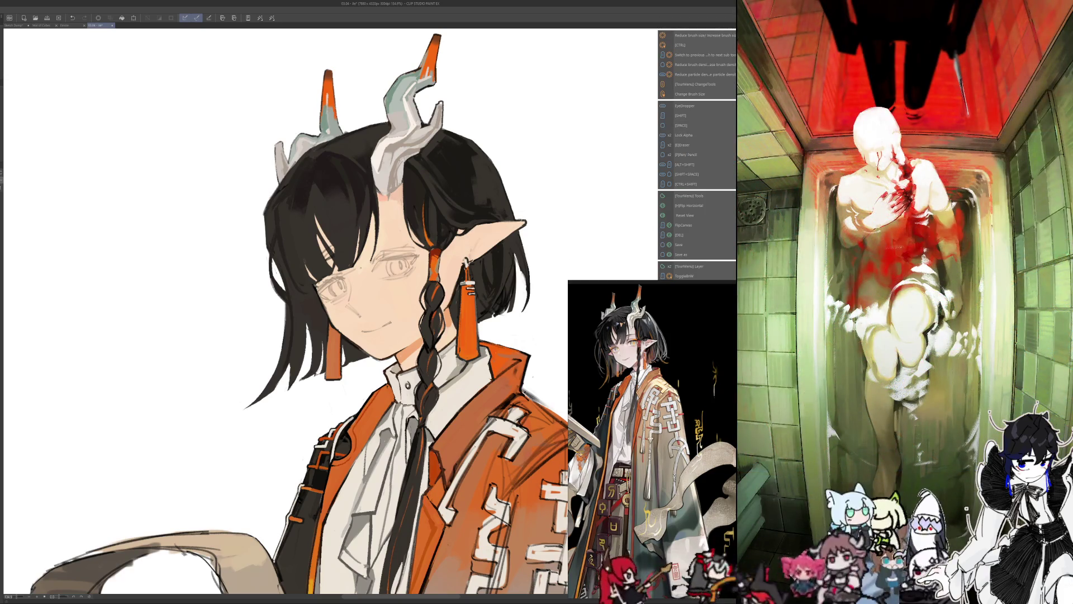
# - Add small strokes around the earring, mirror the view back and sample colours from the painting
pyautogui.moveTo(477, 279)
pyautogui.mouseDown()
pyautogui.moveTo(485, 316)
pyautogui.moveTo(505, 314)
pyautogui.moveTo(507, 298)
pyautogui.mouseUp()
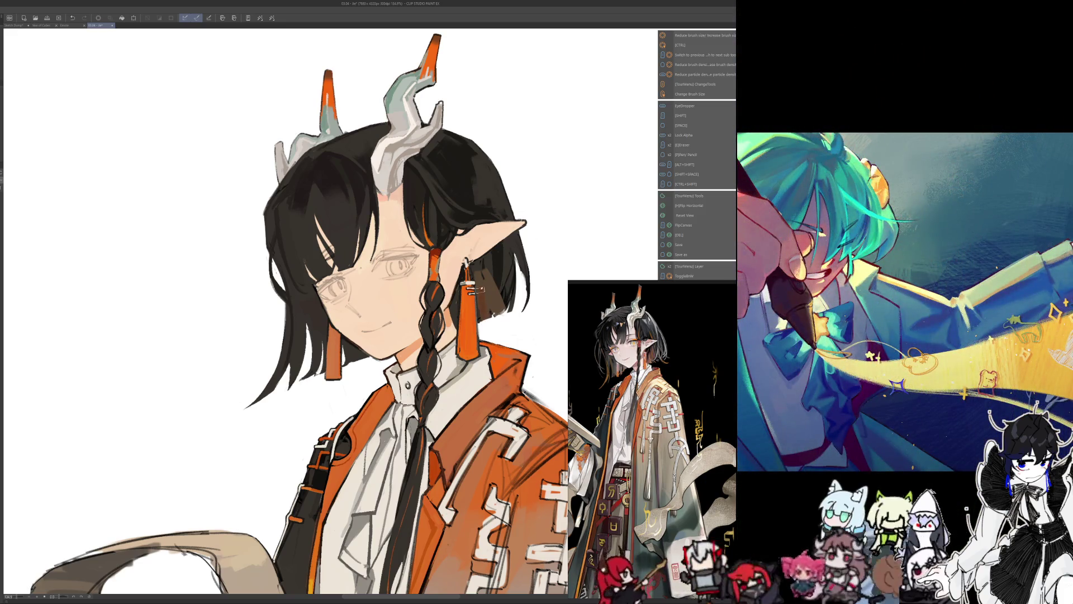
pyautogui.press(']')
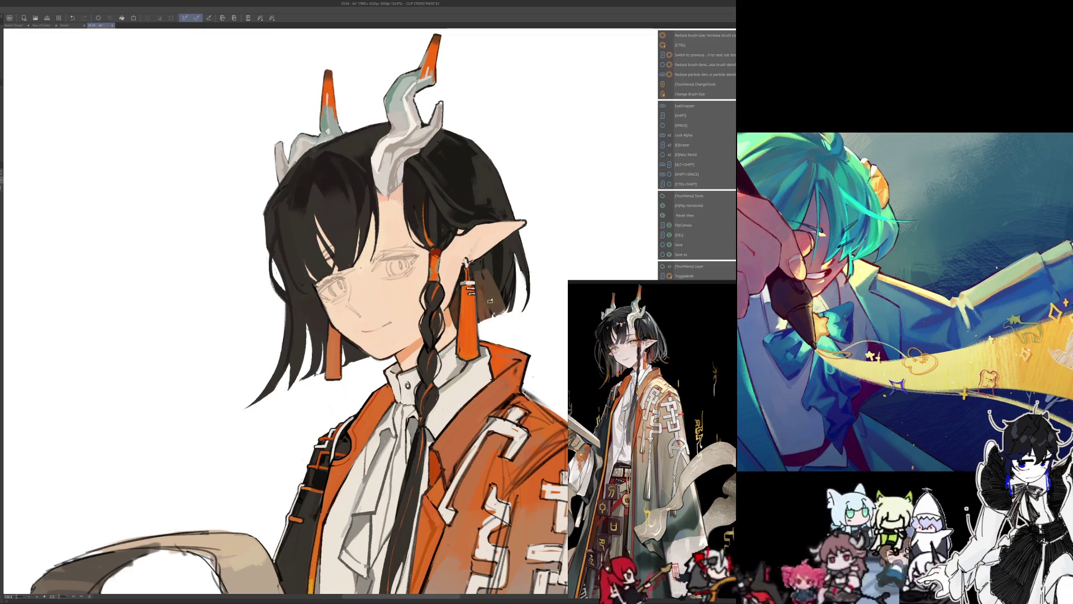
pyautogui.press('h')
pyautogui.moveTo(490, 304); pyautogui.dragTo(579, 285)
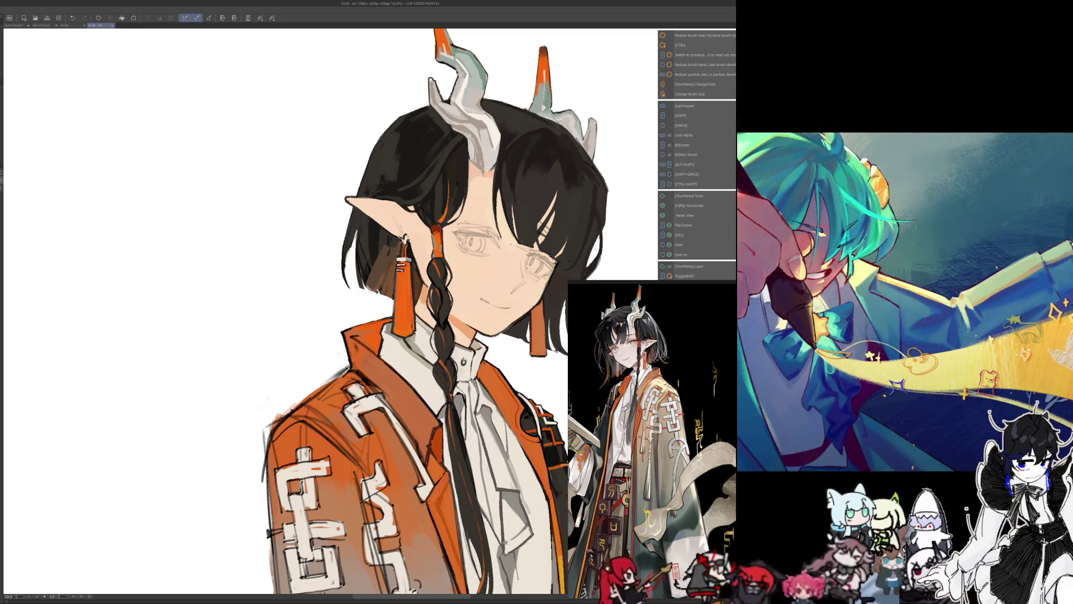
pyautogui.press('alt')
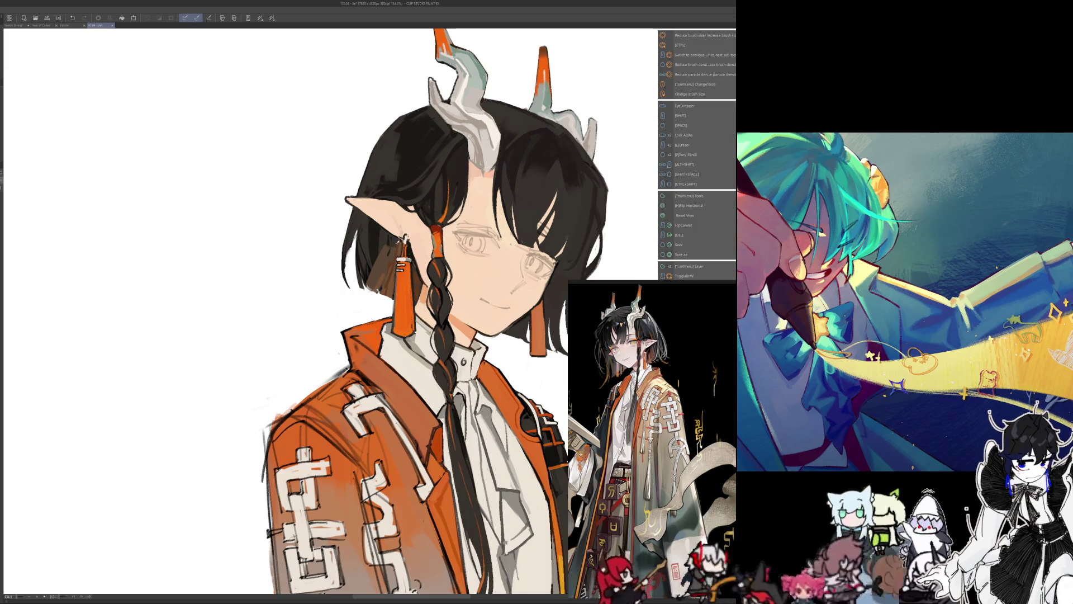
pyautogui.press('alt')
pyautogui.press('alt')
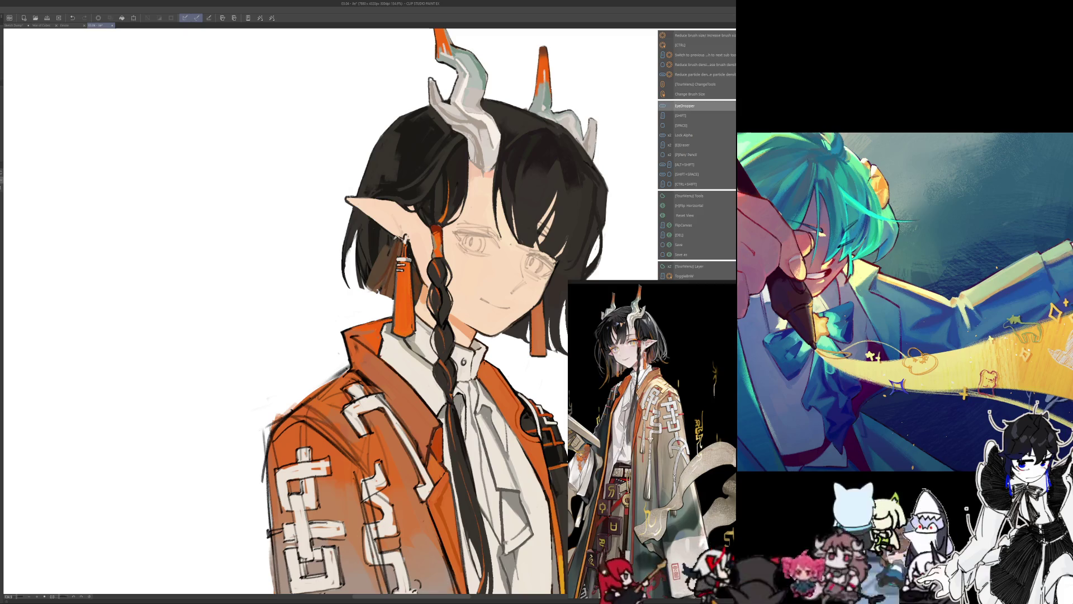
pyautogui.press('alt')
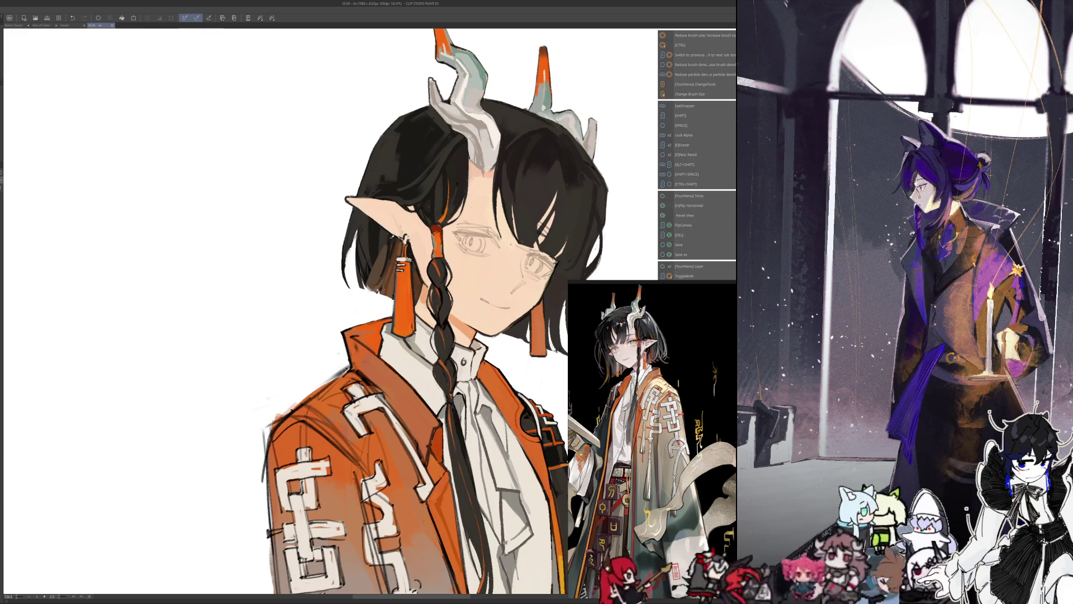
# - Pick up colours from the painting and mirror the canvas view
pyautogui.press('alt')
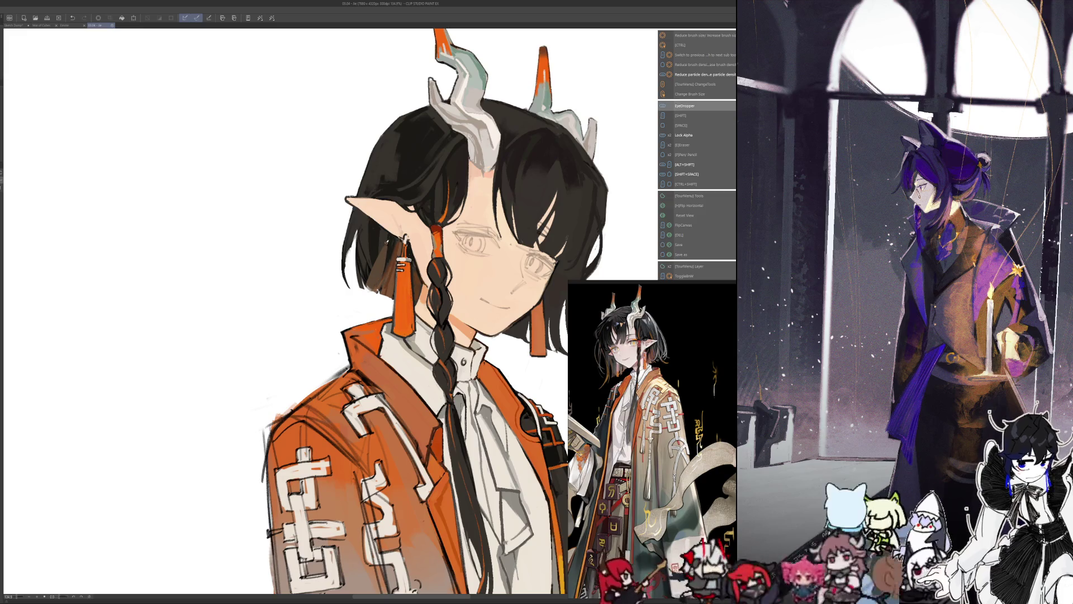
pyautogui.press('alt')
pyautogui.press('shift')
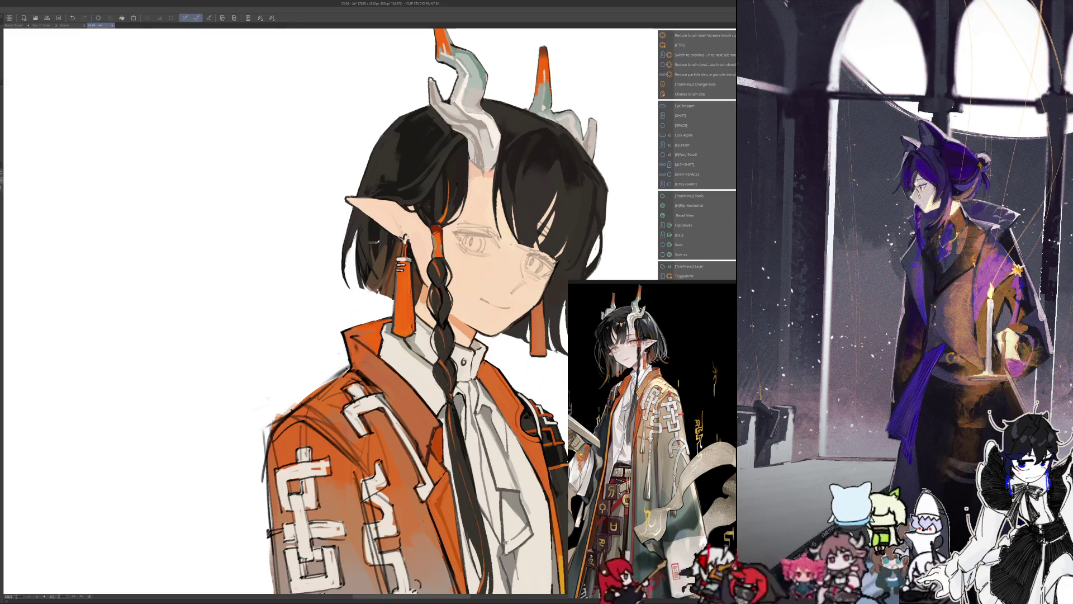
pyautogui.press('h')
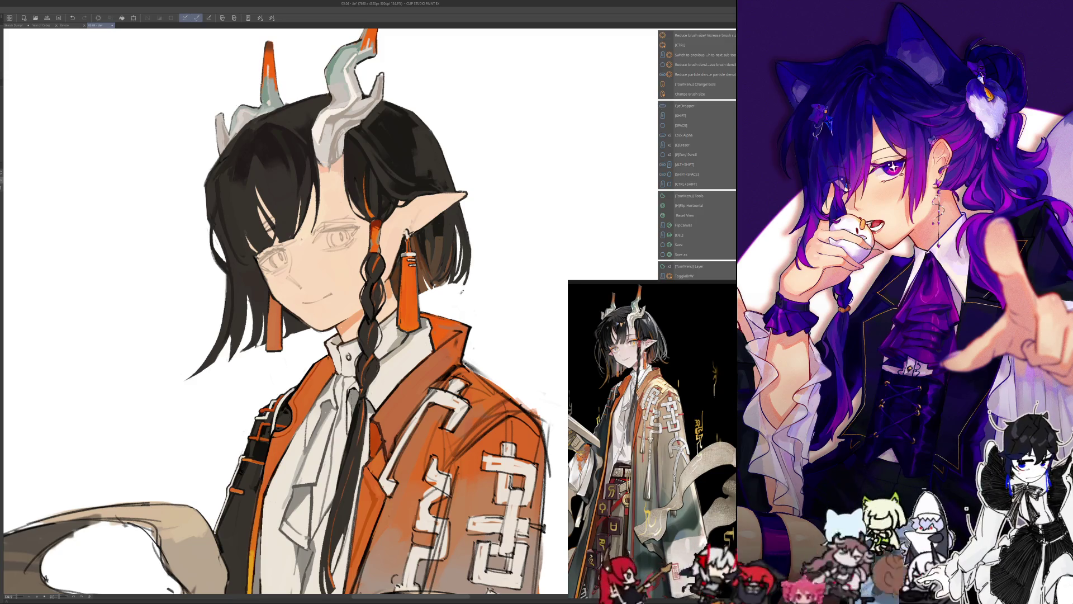
pyautogui.press('h')
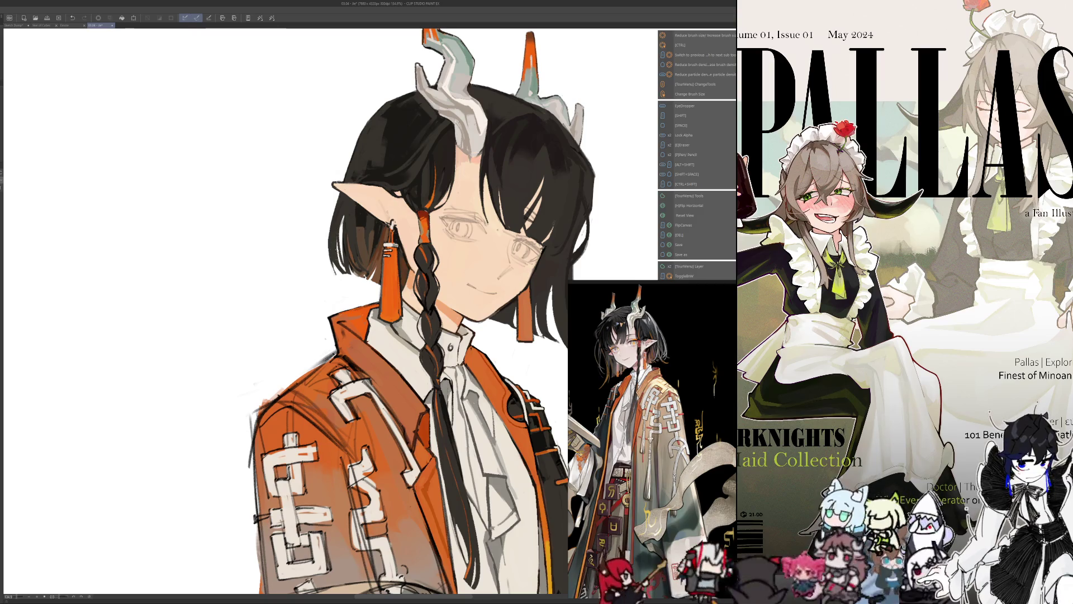
pyautogui.press('h')
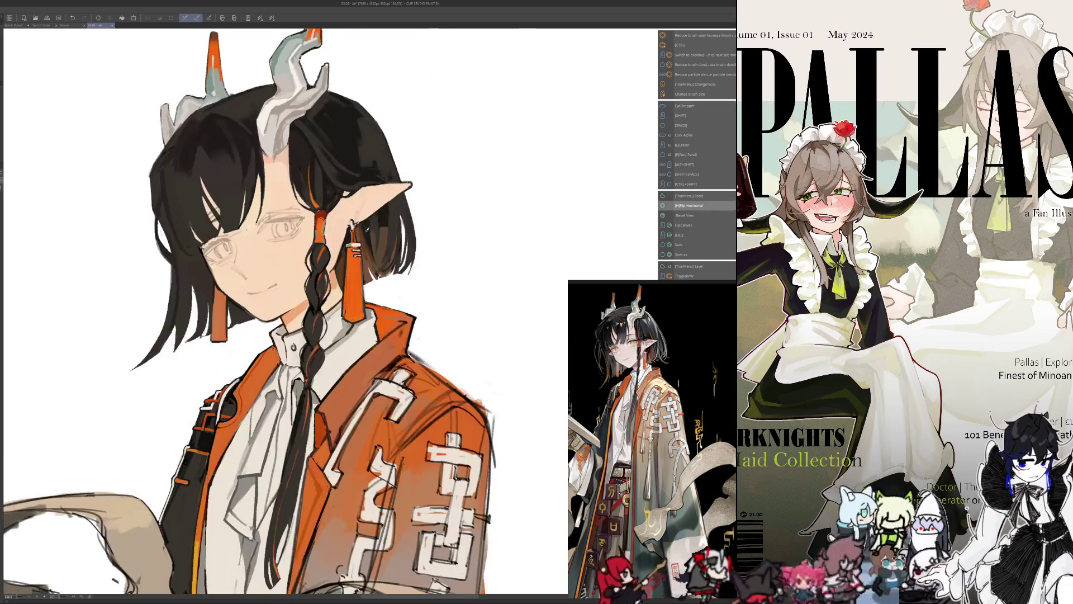
pyautogui.moveTo(401, 261); pyautogui.dragTo(402, 261)
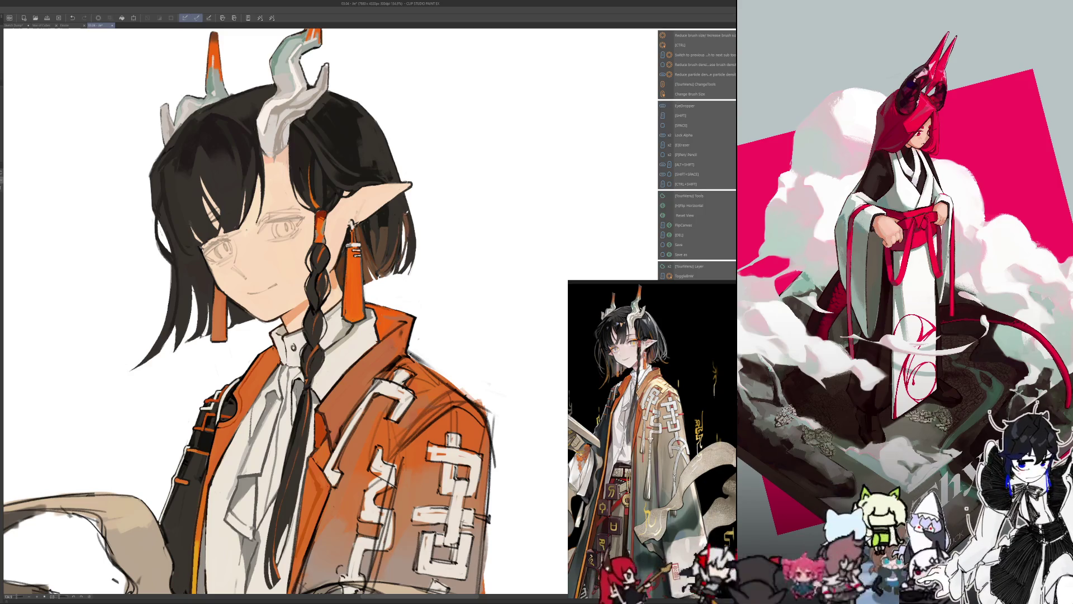
pyautogui.press('i')
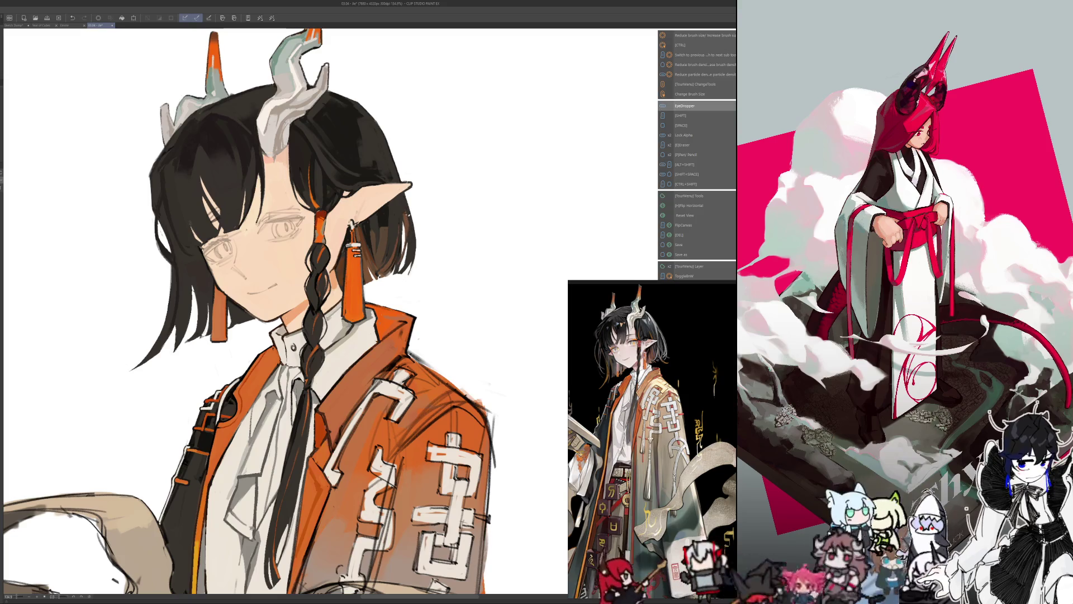
pyautogui.press('h')
pyautogui.press('i')
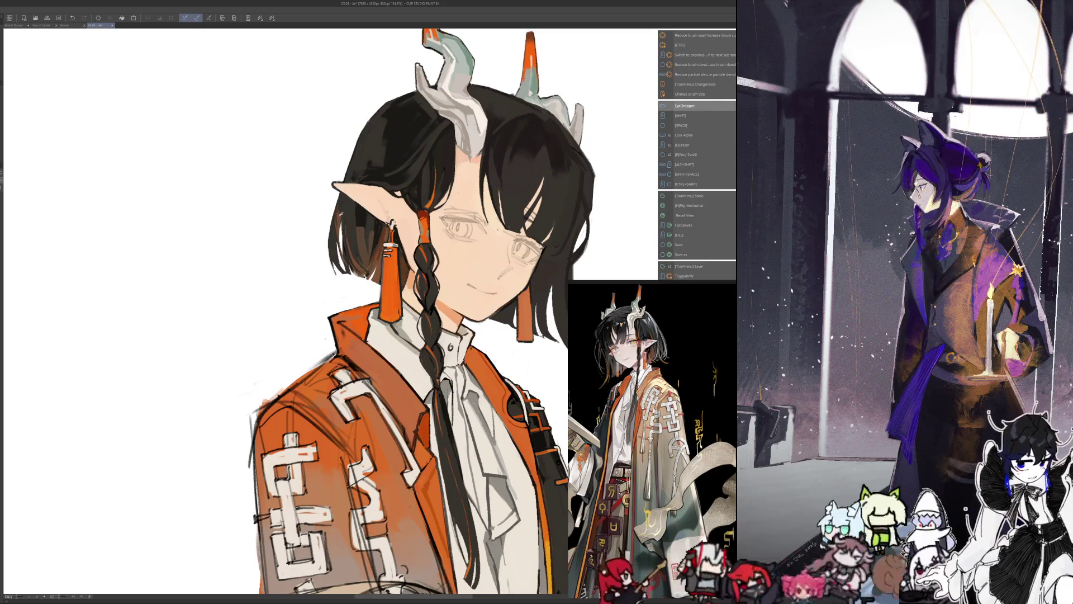
pyautogui.press('h')
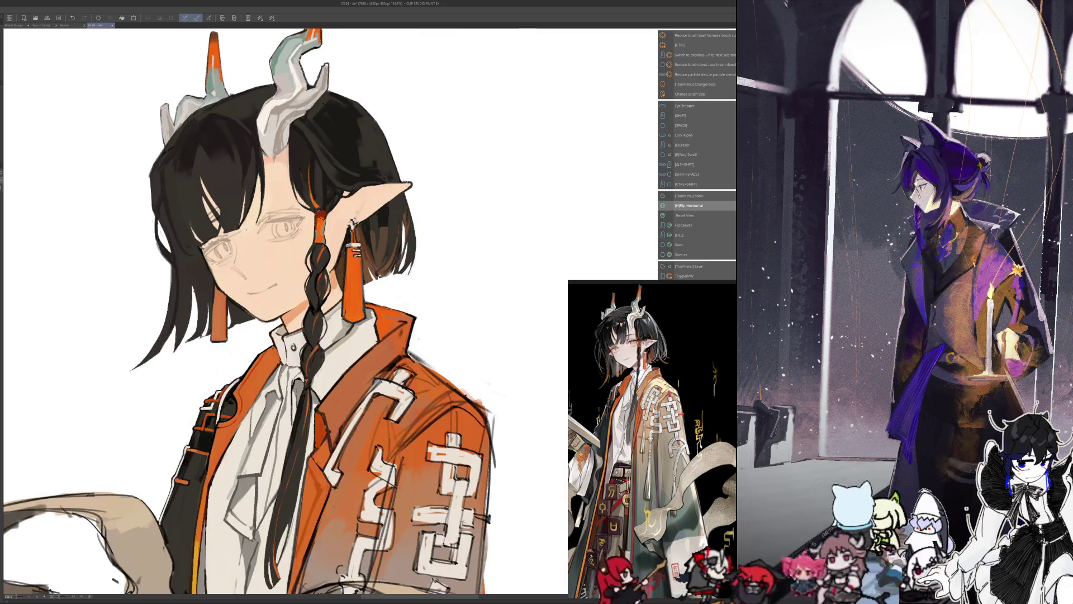
pyautogui.scroll(1, 286, 310)
pyautogui.press('i')
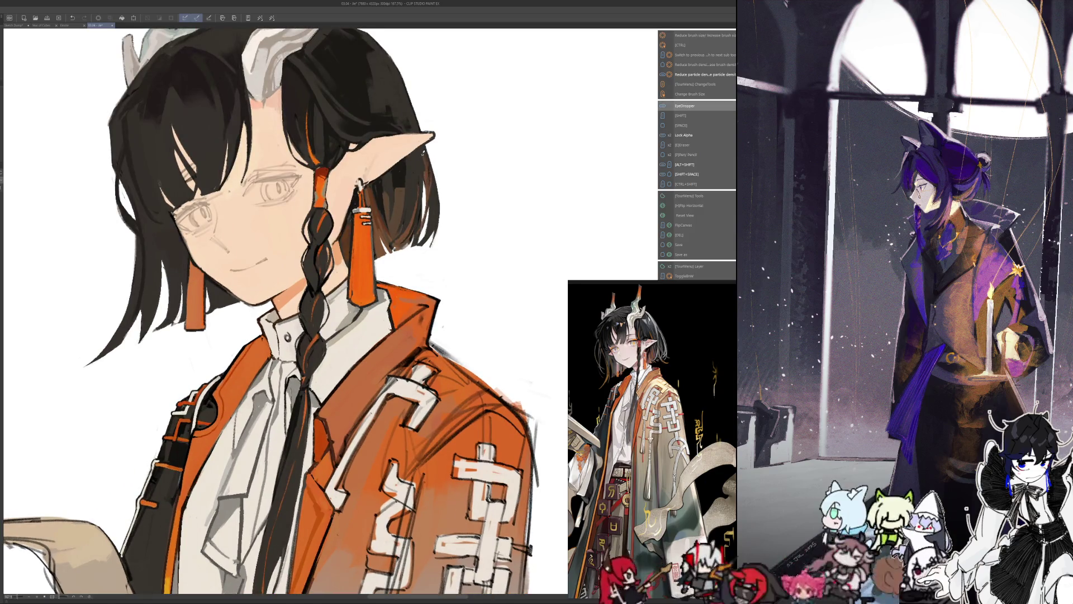
# - Sample hair and face colours and keep shading the dark upper hair
pyautogui.moveTo(285, 310); pyautogui.dragTo(352, 403)
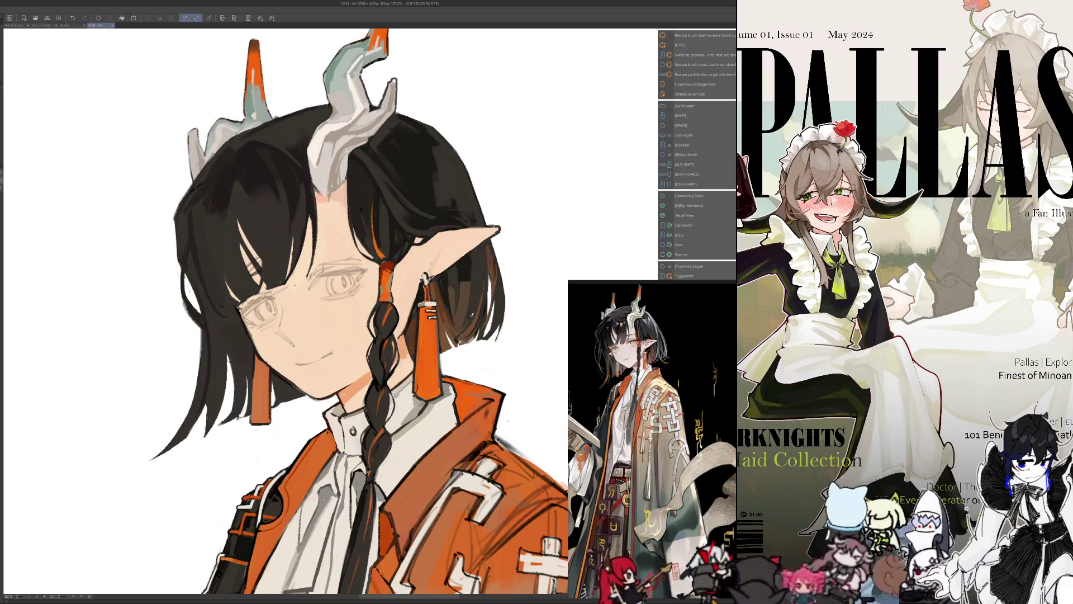
pyautogui.press('i')
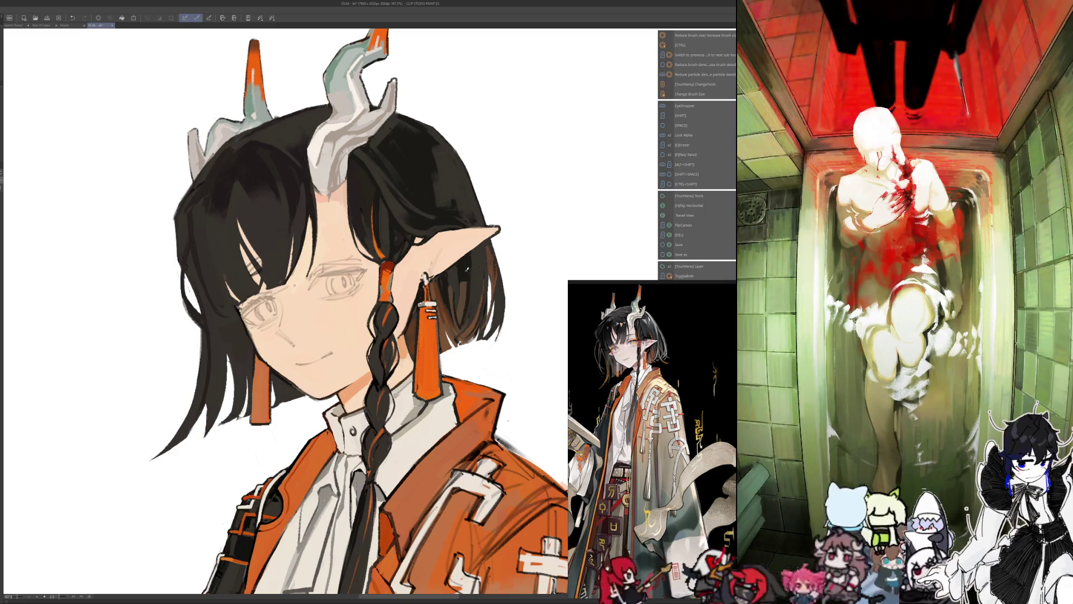
pyautogui.keyDown('alt'); pyautogui.click(460, 267); pyautogui.keyUp('alt')
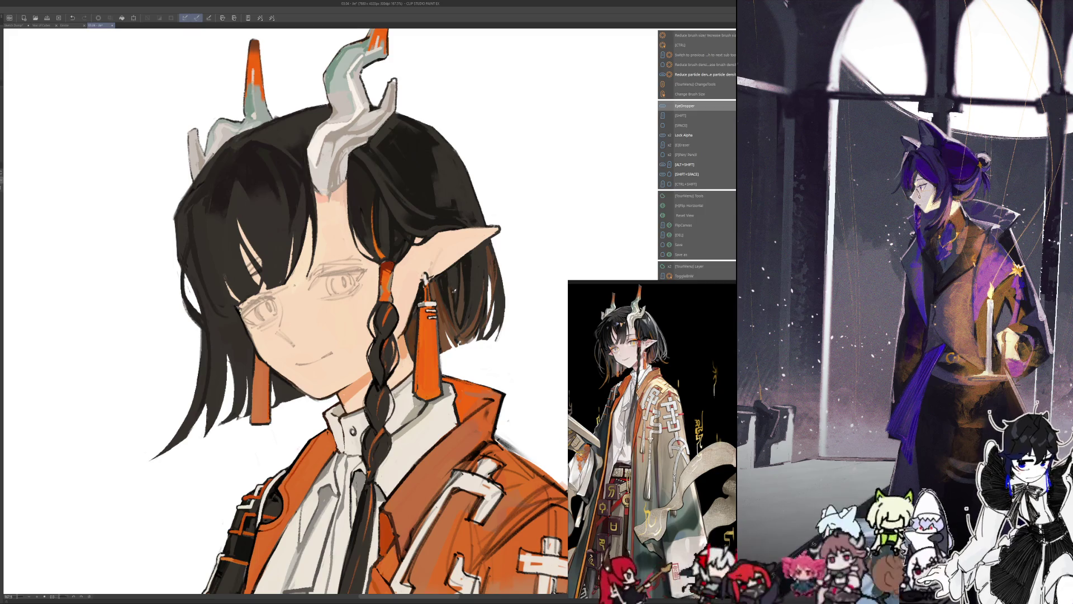
pyautogui.press('alt')
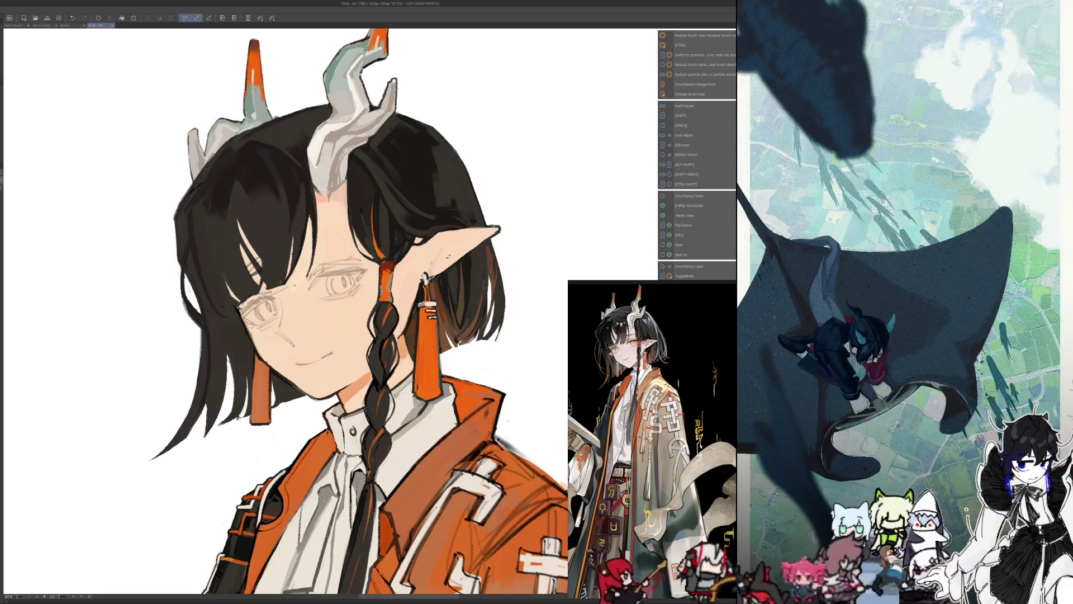
pyautogui.moveTo(335, 335); pyautogui.dragTo(384, 327)
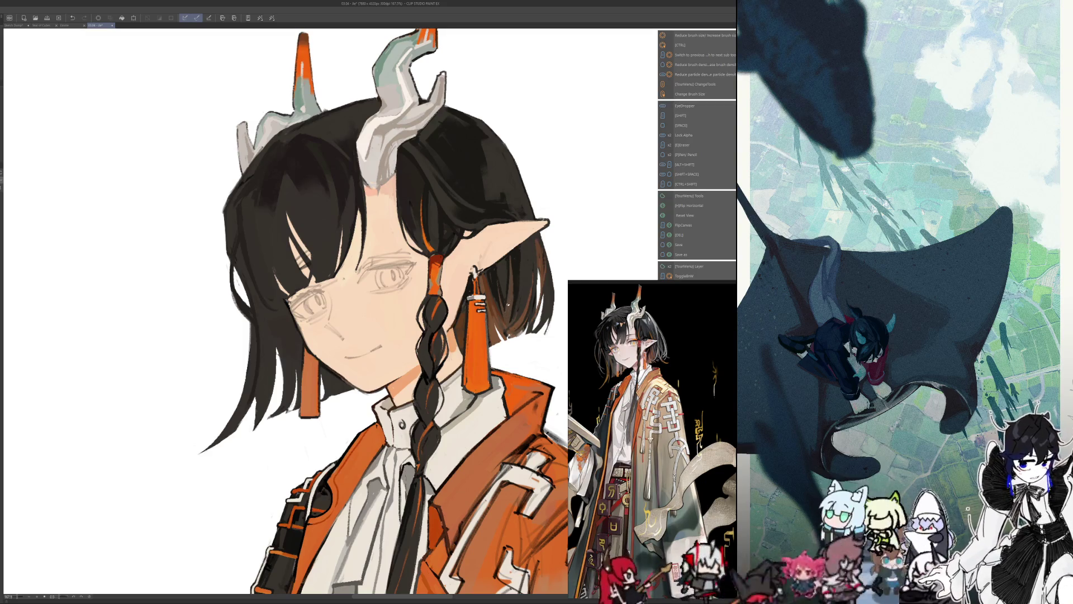
# - Adjust the brush size, rotate and mirror the canvas to continue the hair shading
pyautogui.hotkey('ctrl', 'alt')
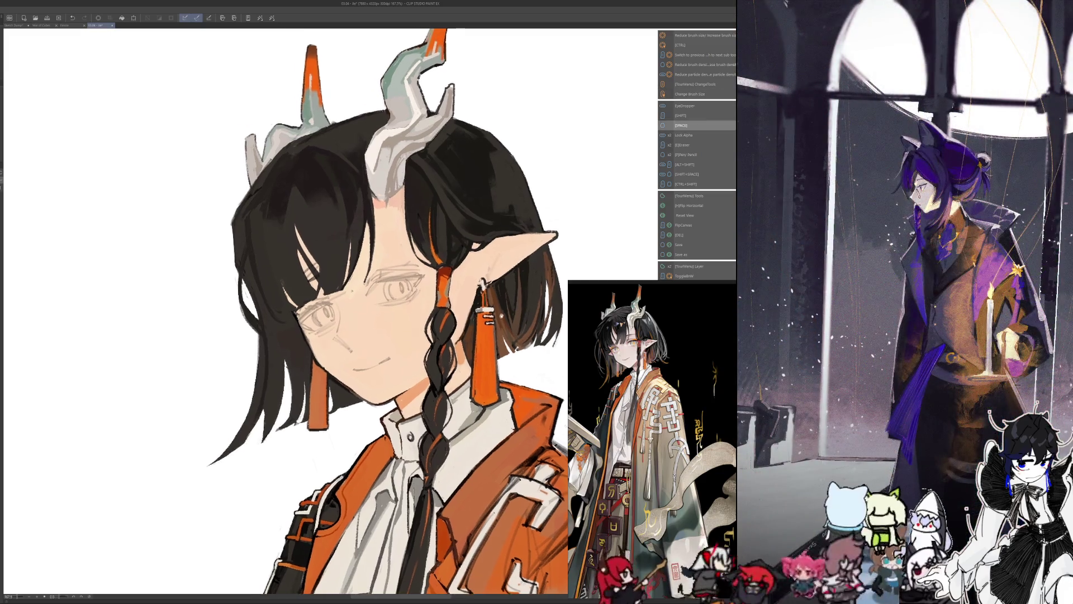
pyautogui.moveTo(378, 311); pyautogui.dragTo(388, 322)
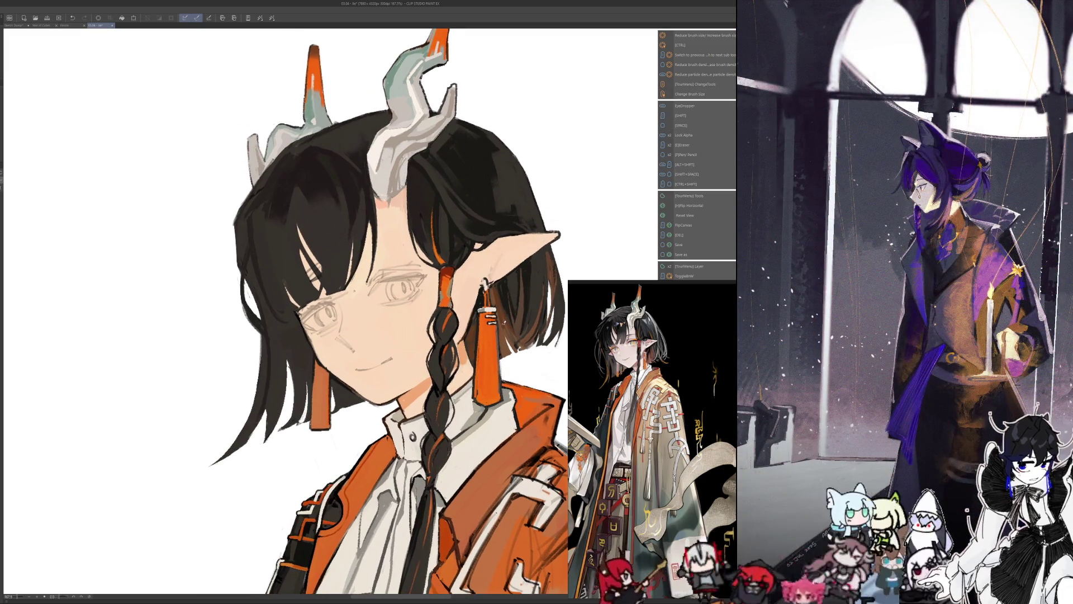
pyautogui.moveTo(378, 310); pyautogui.dragTo(352, 352)
pyautogui.hotkey('ctrl', 'shift', 'h')
pyautogui.moveTo(377, 310); pyautogui.dragTo(503, 323)
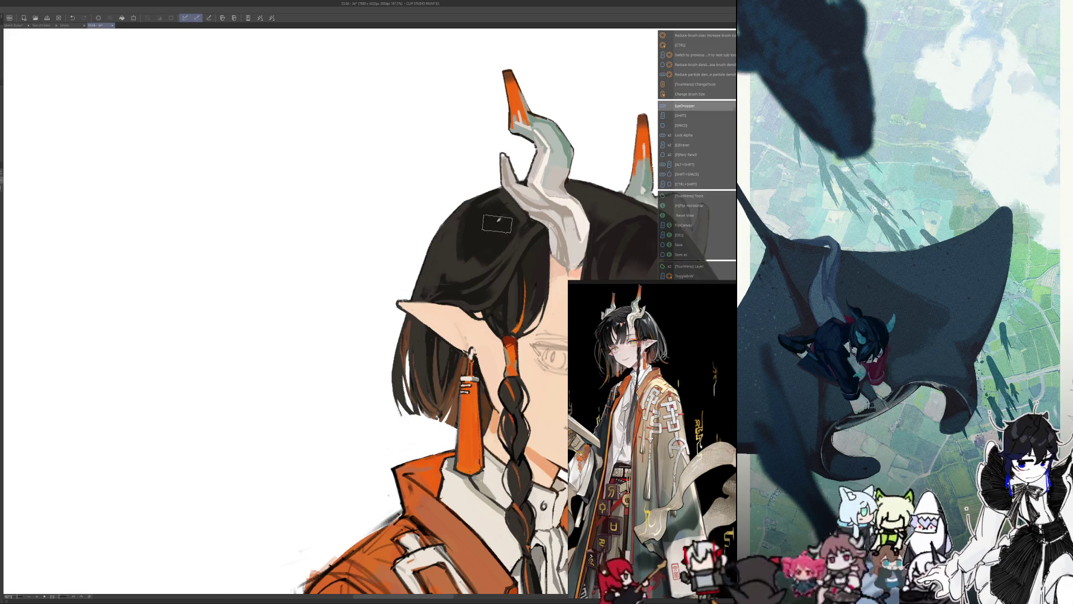
# - Mirror the view back and forth while painting the orange jacket shoulder and white straps
pyautogui.press('h')
pyautogui.moveTo(302, 235); pyautogui.dragTo(467, 240)
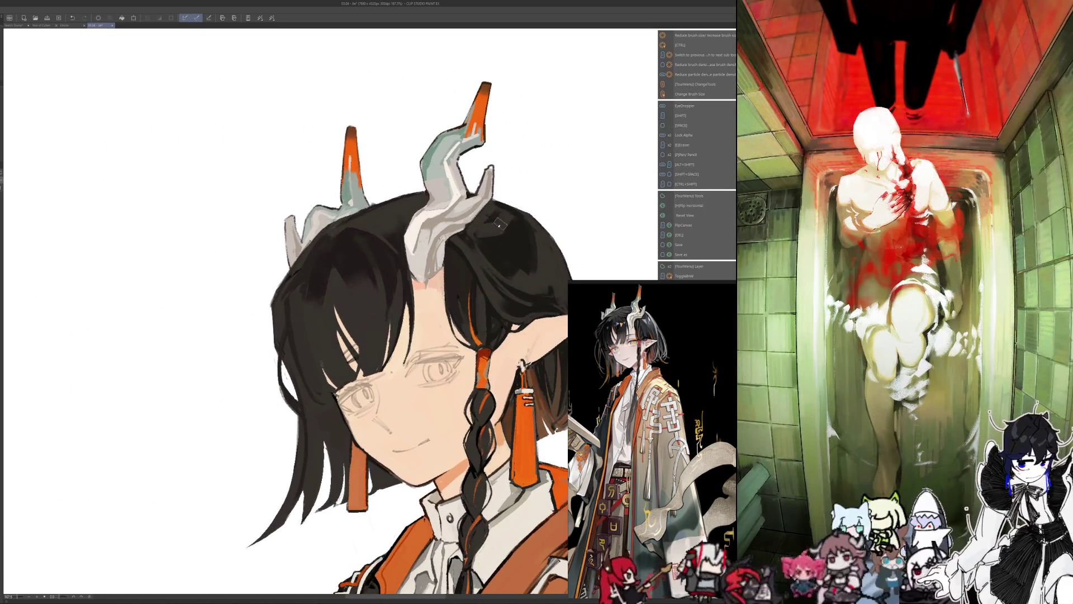
pyautogui.press('h')
pyautogui.press('h')
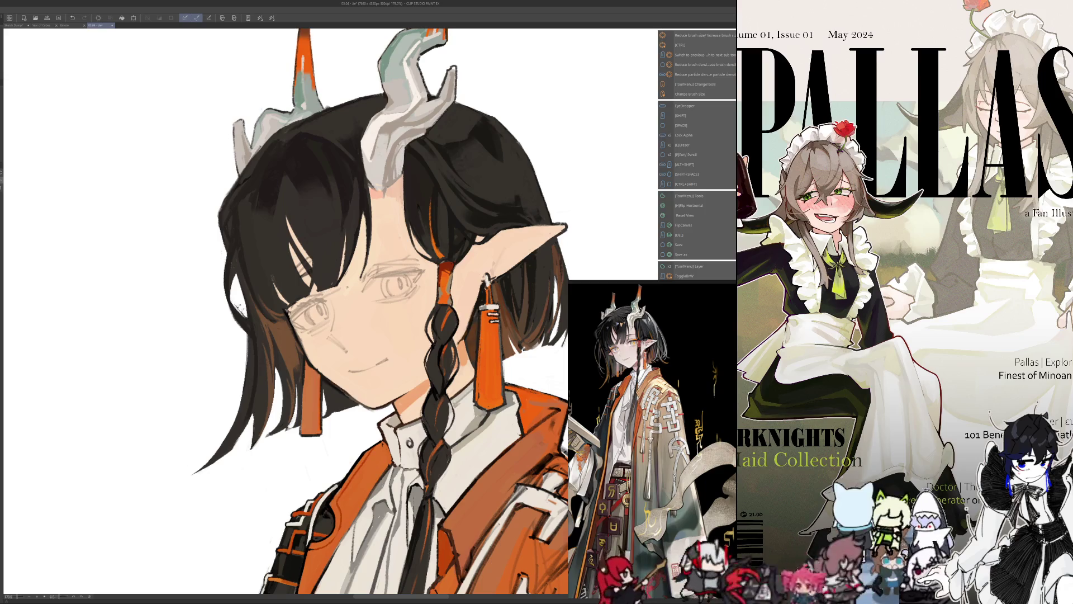
pyautogui.press('h')
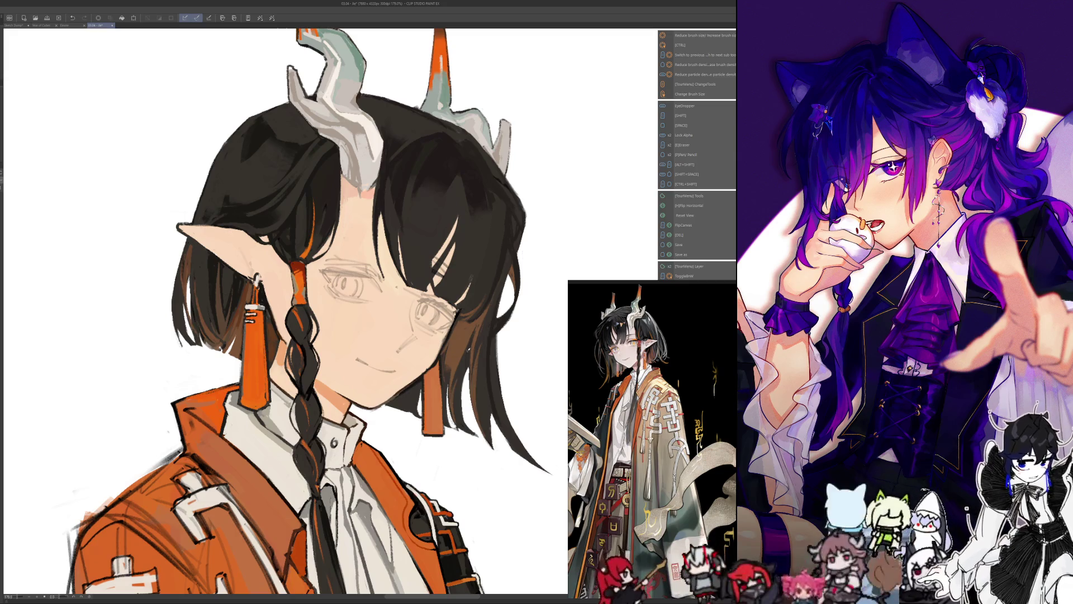
# - Sample an orange, render the jacket folds and white emblem, checking in mirrored view
pyautogui.press('alt')
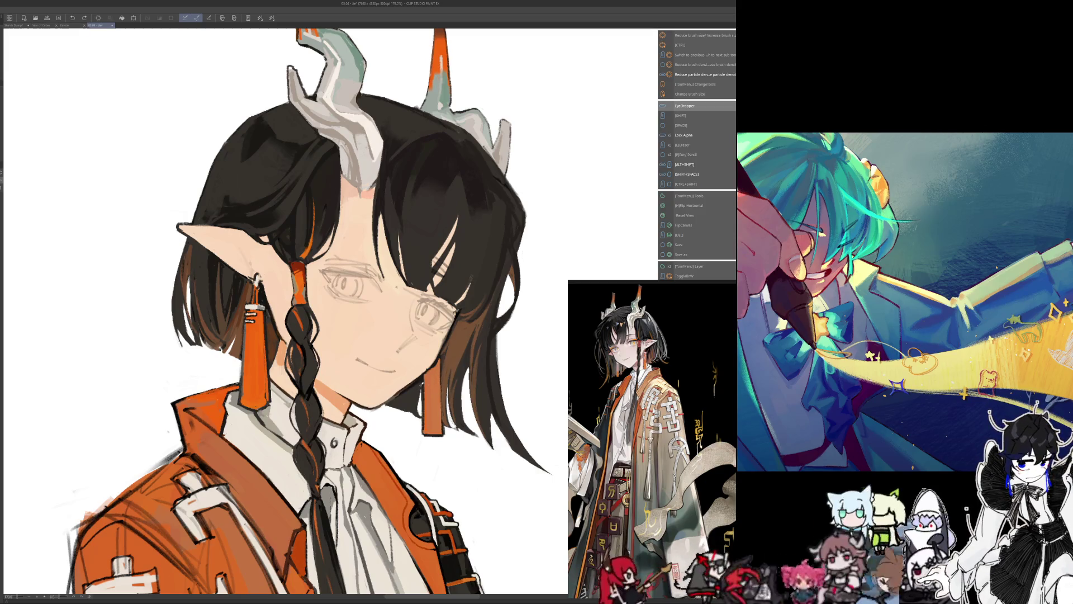
pyautogui.press('h')
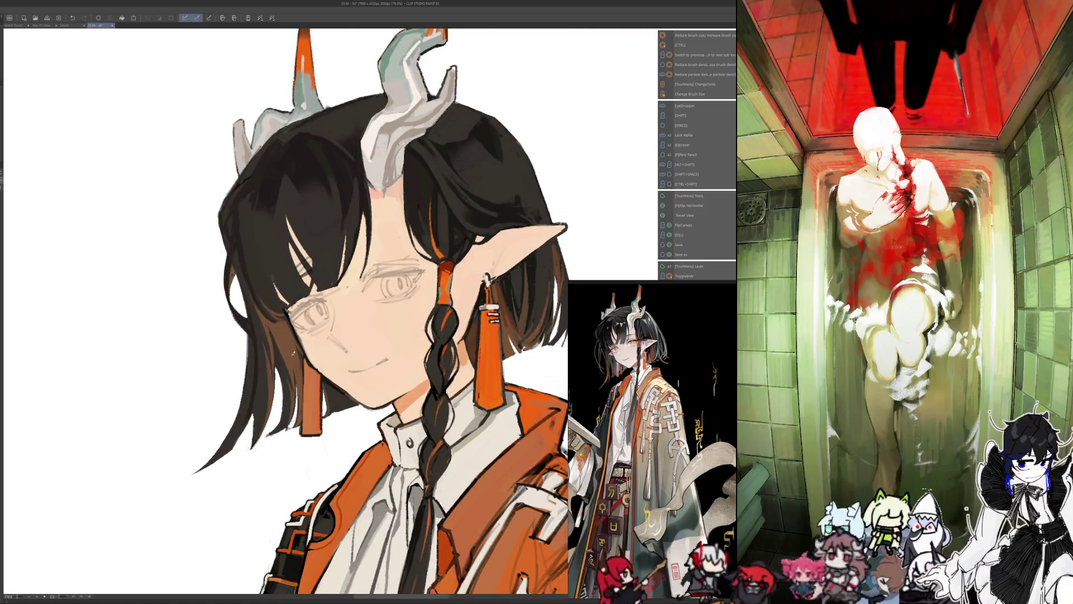
pyautogui.press('h')
pyautogui.moveTo(319, 310); pyautogui.dragTo(356, 282)
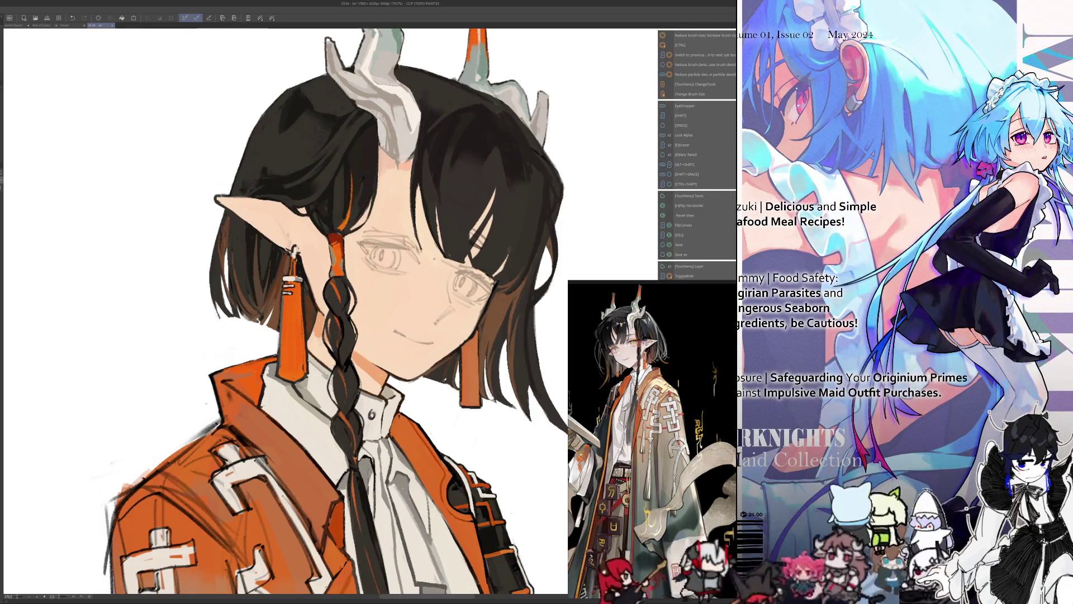
# - Repeatedly sample colours and resize the brush while refining hair and face shading
pyautogui.press('alt')
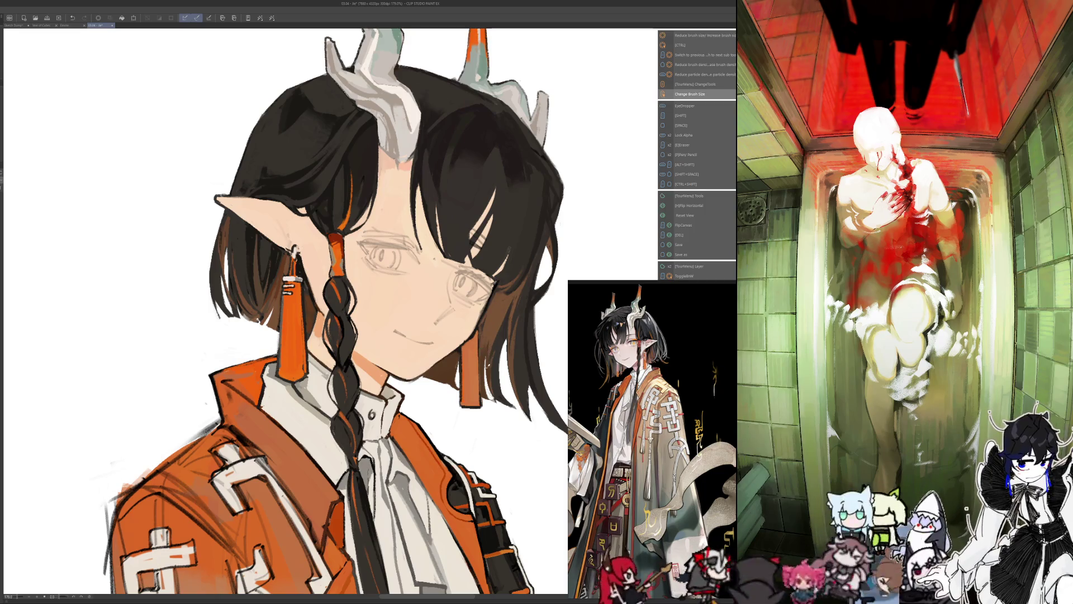
pyautogui.press('i')
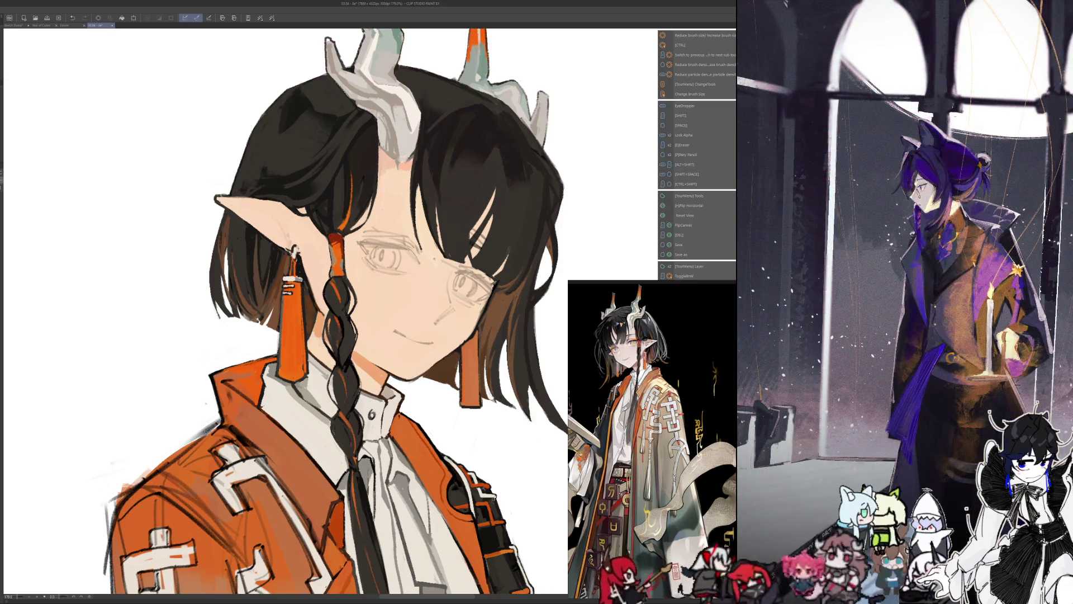
pyautogui.press('i')
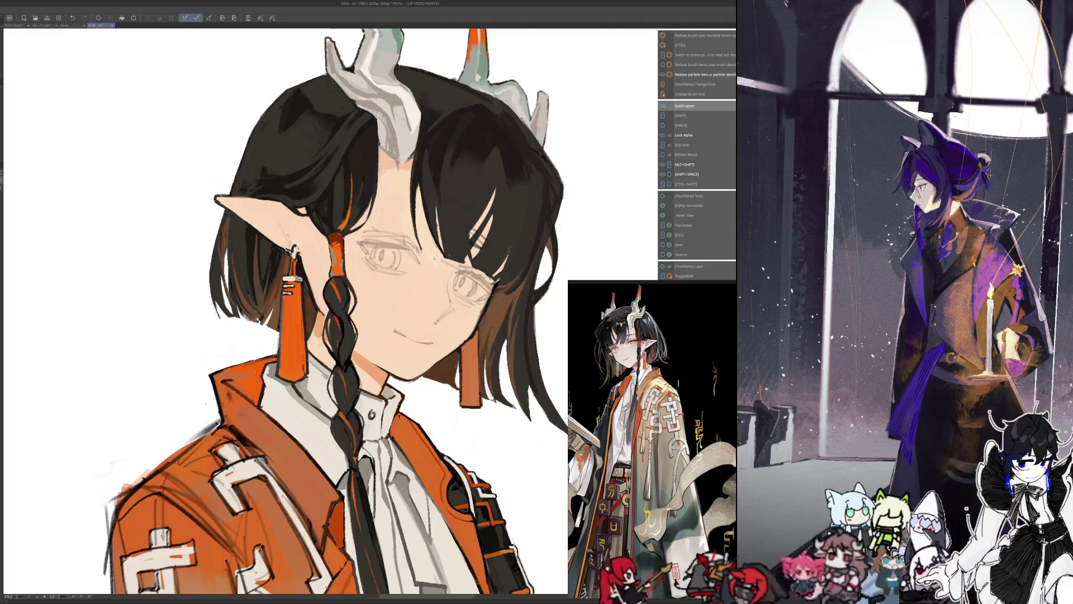
pyautogui.hotkey('ctrl', 'alt')
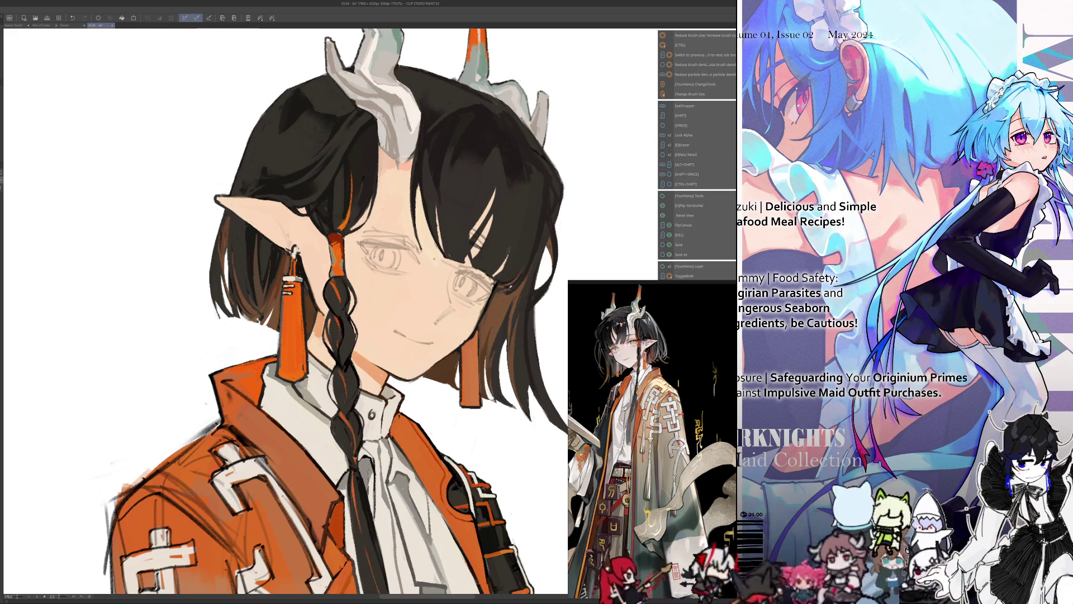
pyautogui.press('alt')
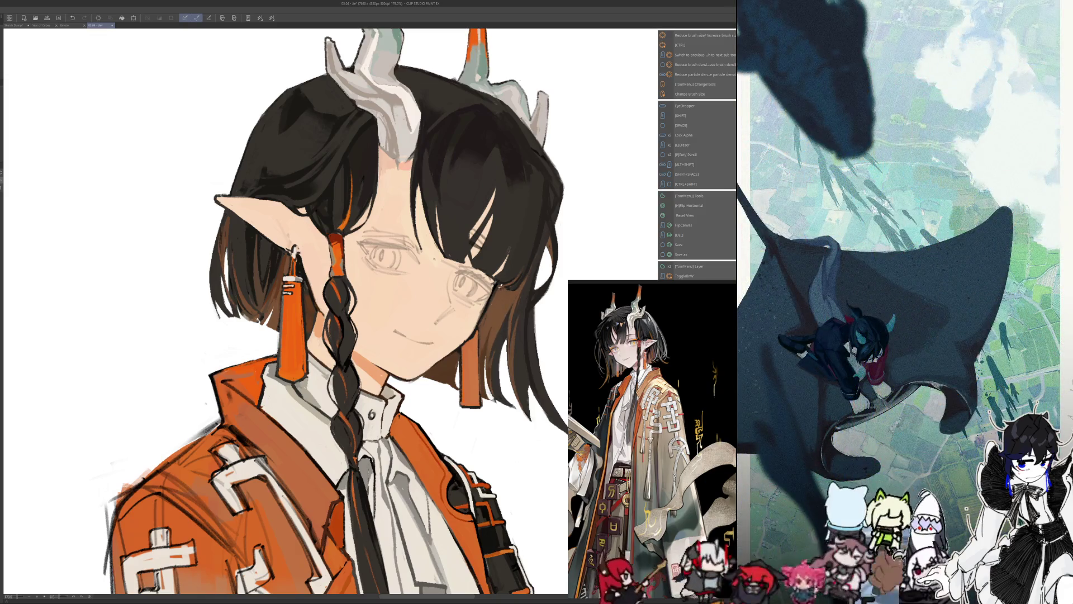
pyautogui.press('i')
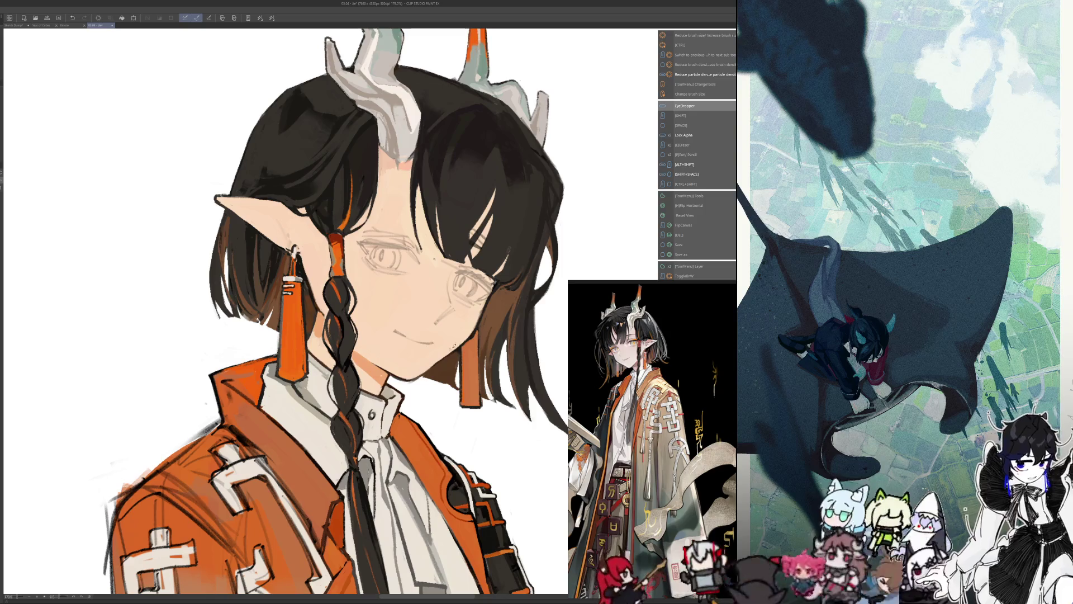
pyautogui.press('i')
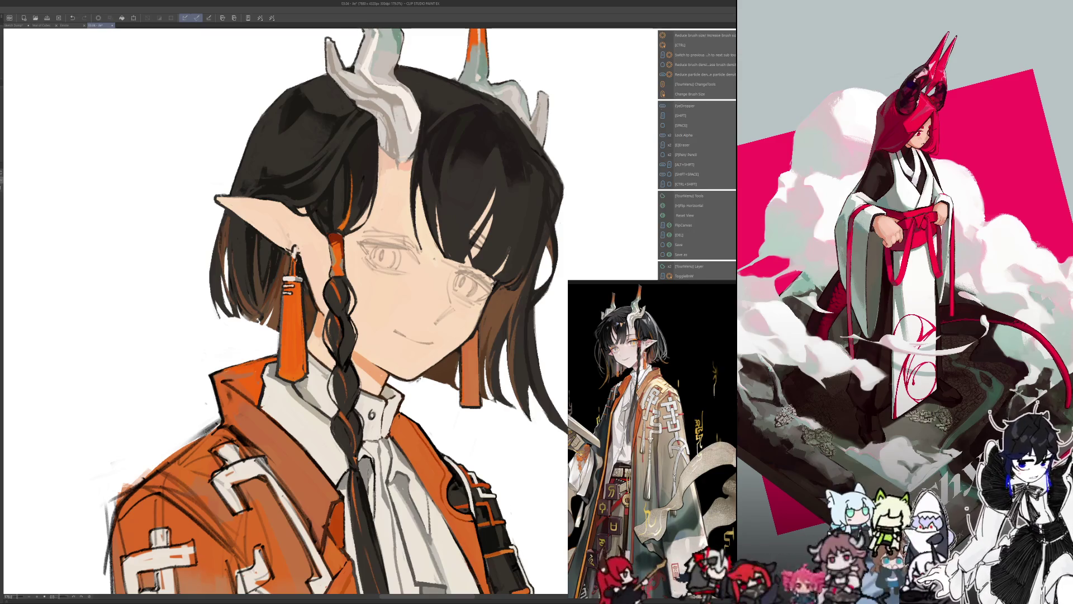
pyautogui.press('alt')
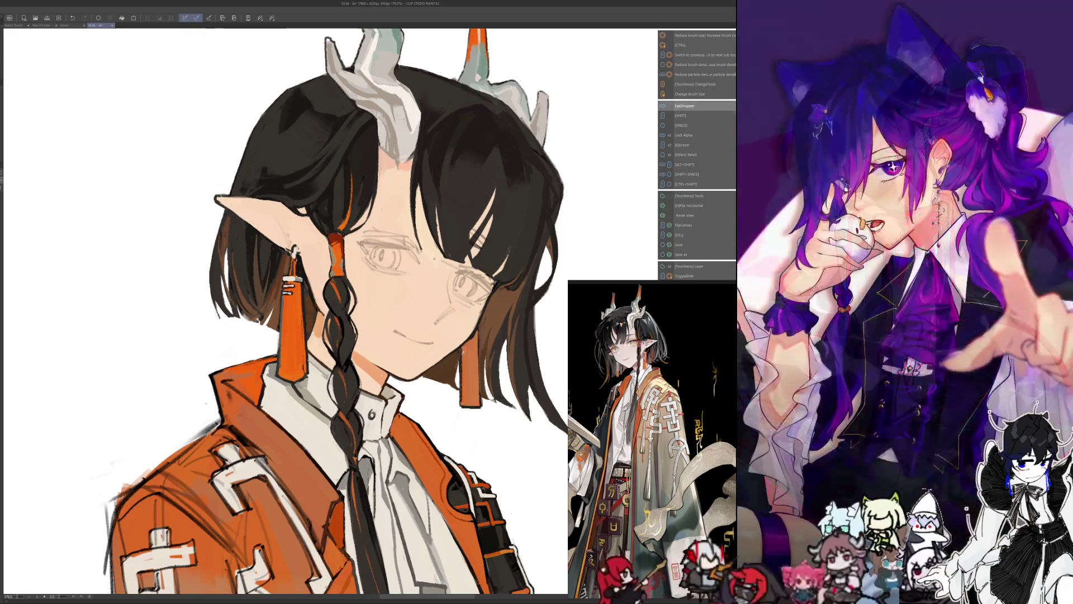
pyautogui.press('alt')
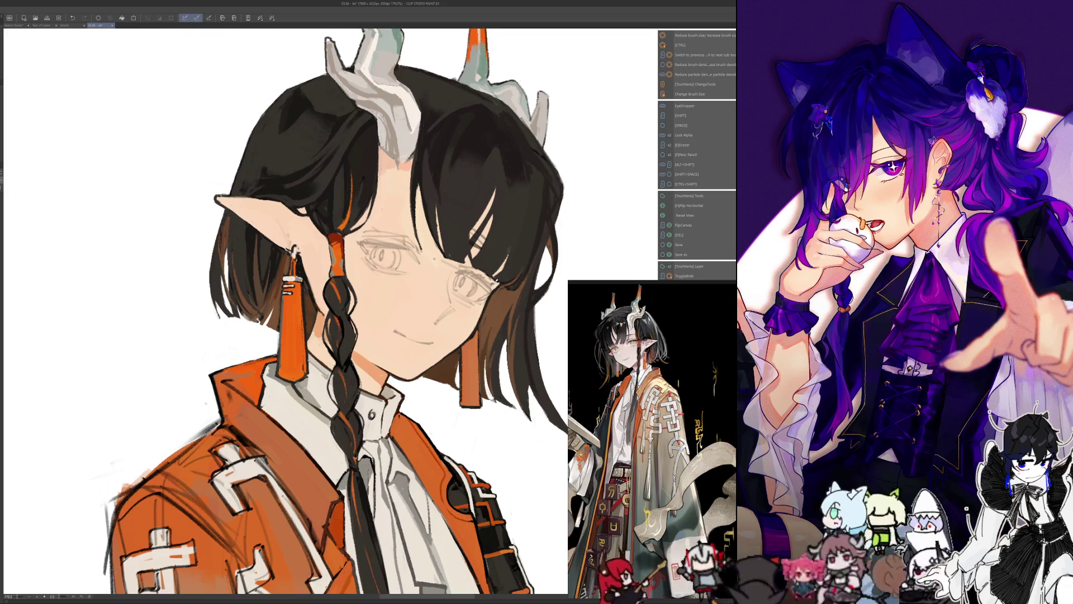
# - Check the portrait mirrored twice and keep sampling colours to blend the transitions
pyautogui.press('h')
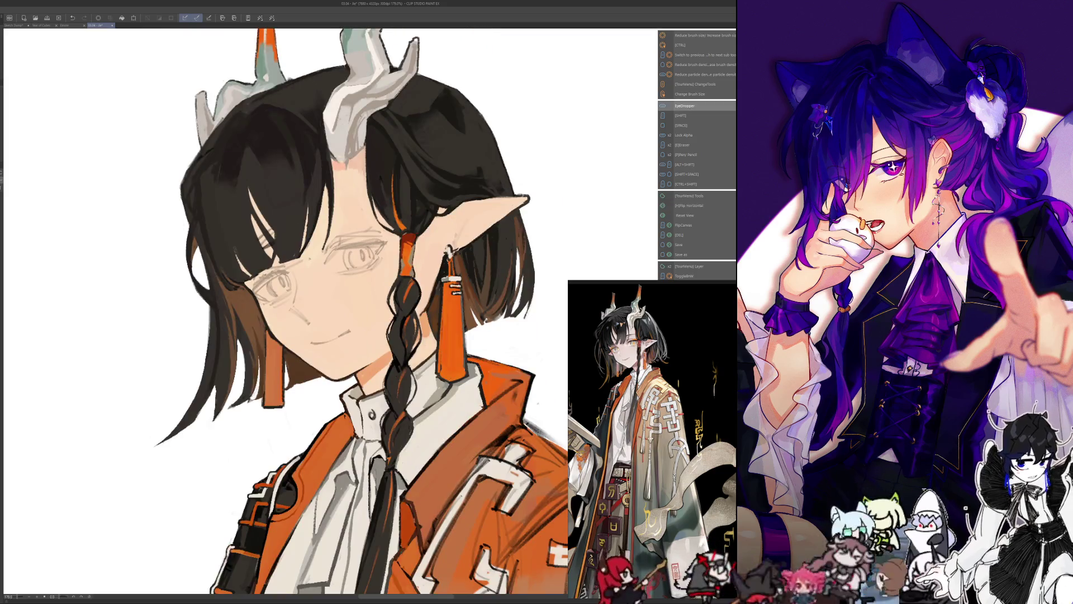
pyautogui.press('h')
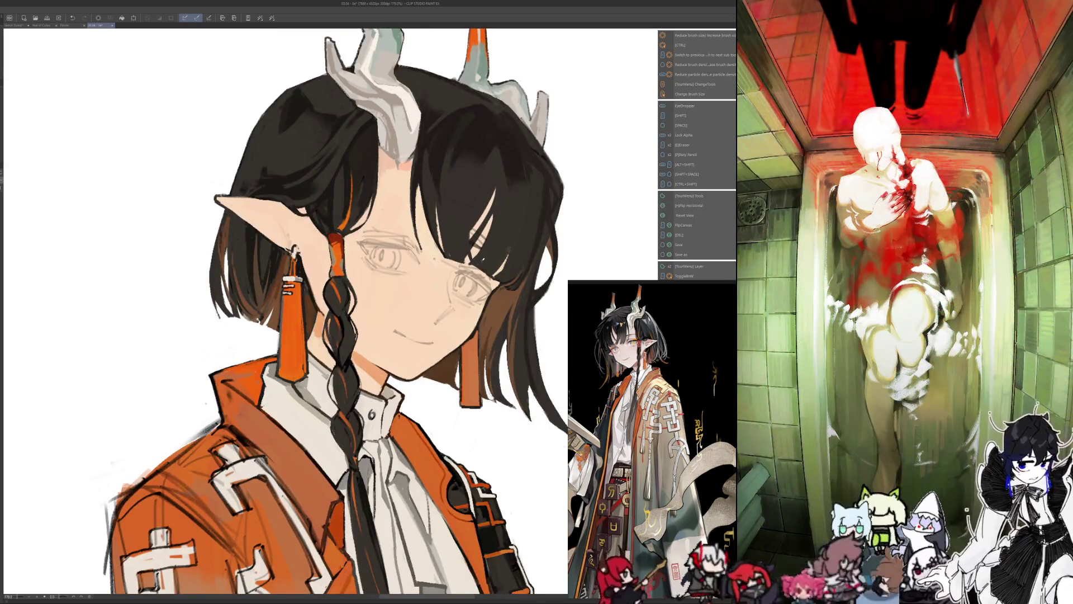
pyautogui.press('alt')
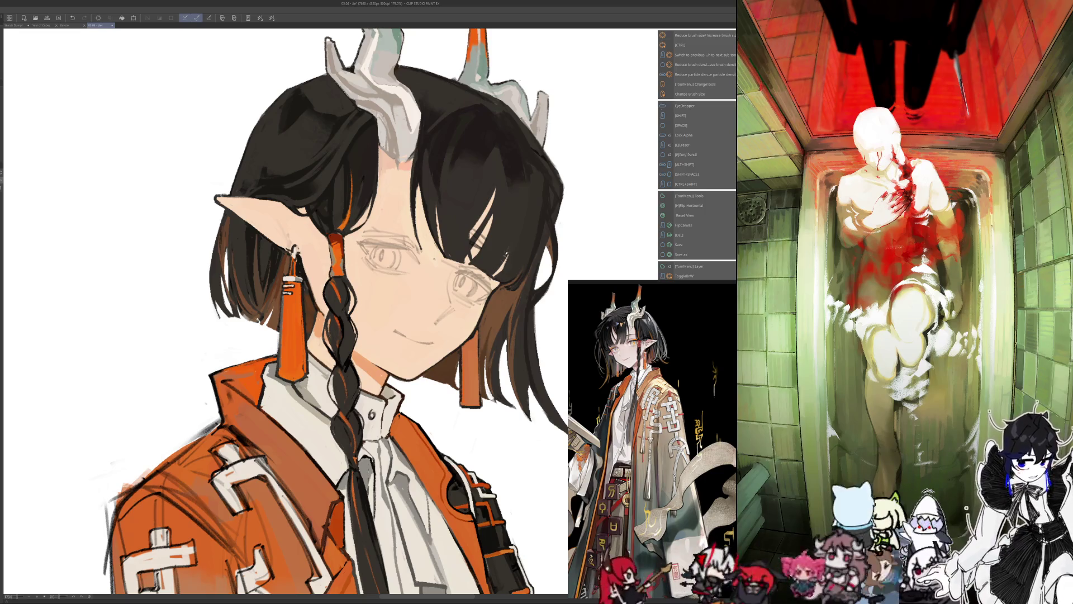
pyautogui.press('h')
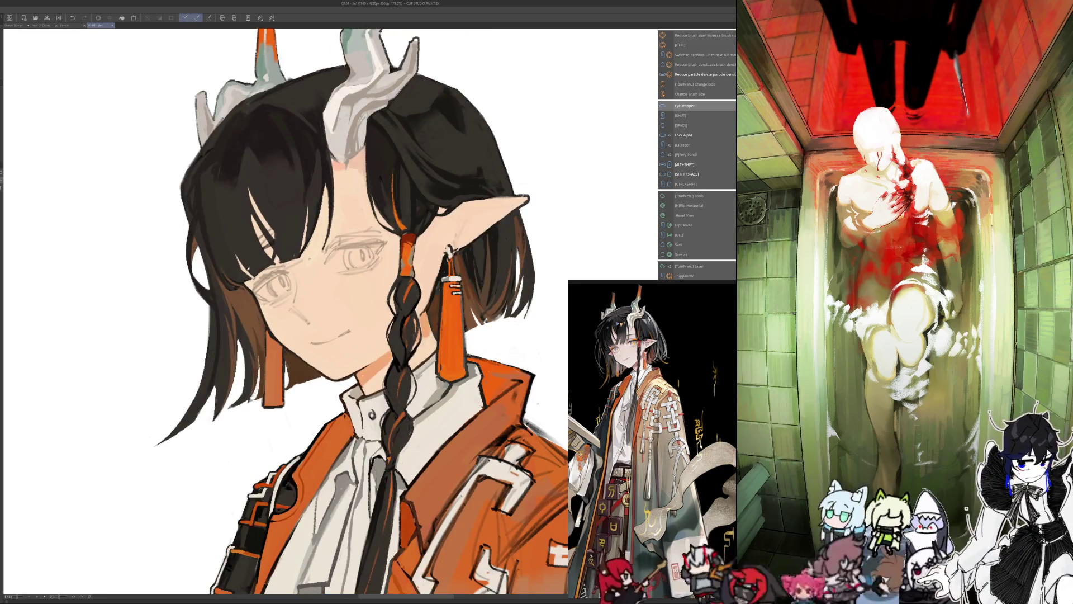
pyautogui.press('h')
pyautogui.press('alt')
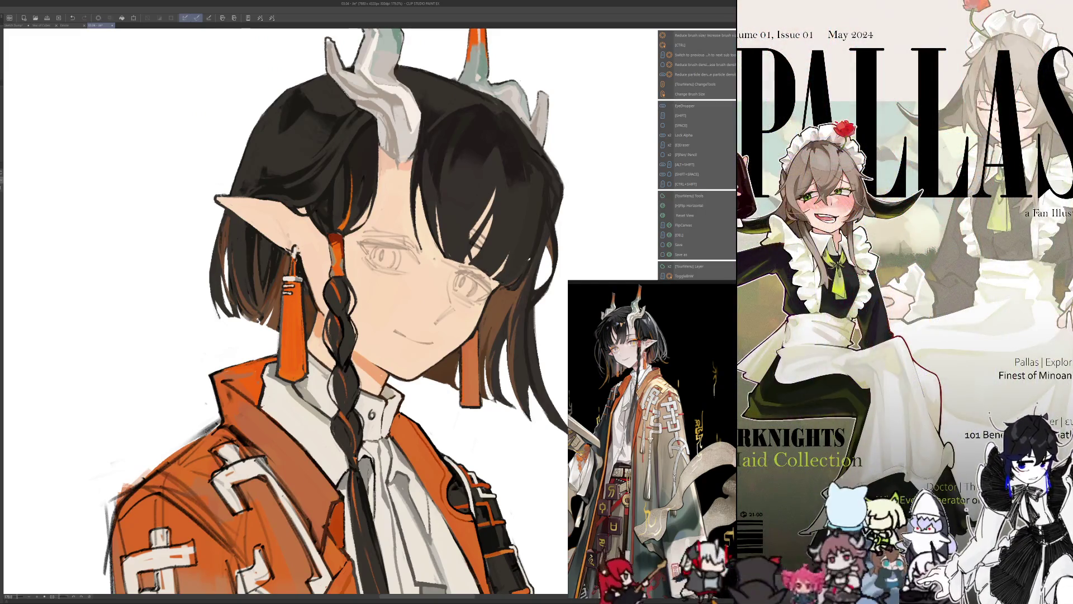
pyautogui.press('alt')
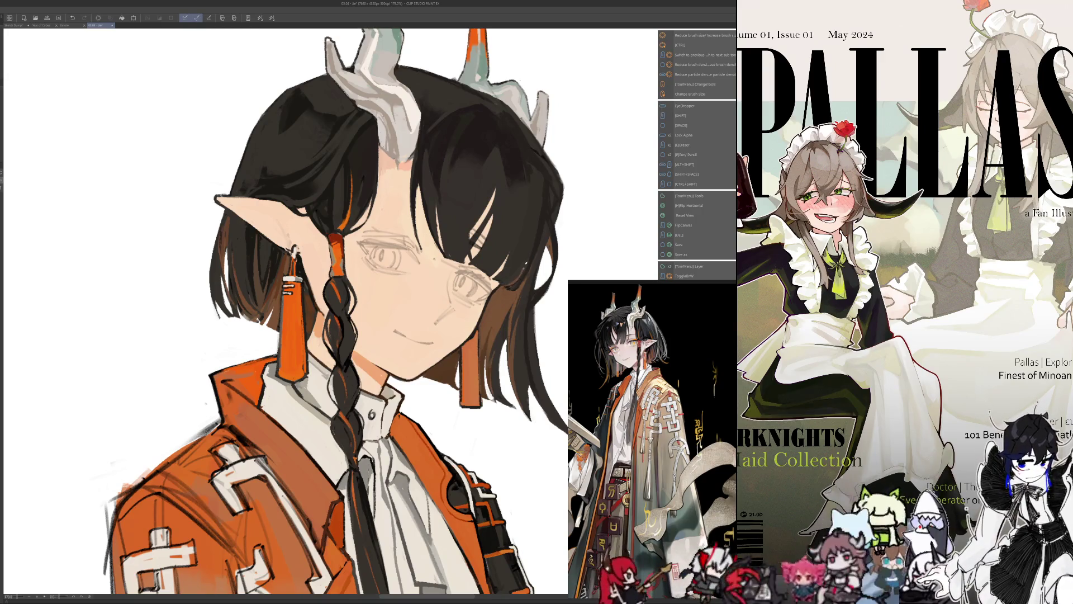
pyautogui.press('alt')
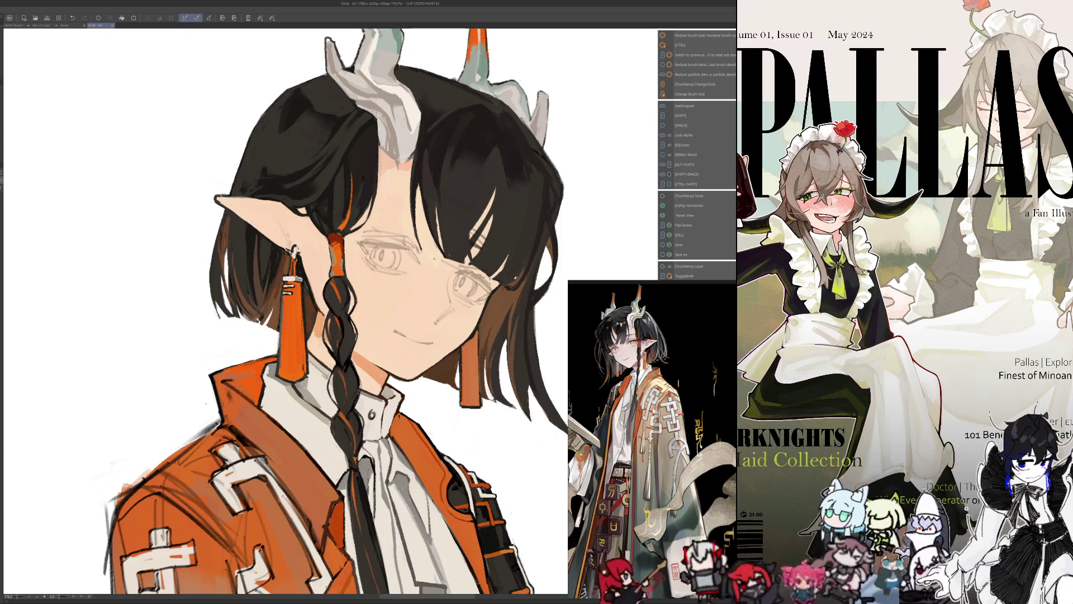
# - Sample further colours for the jacket refinements, then mirror the view and resize the brush
pyautogui.press('alt')
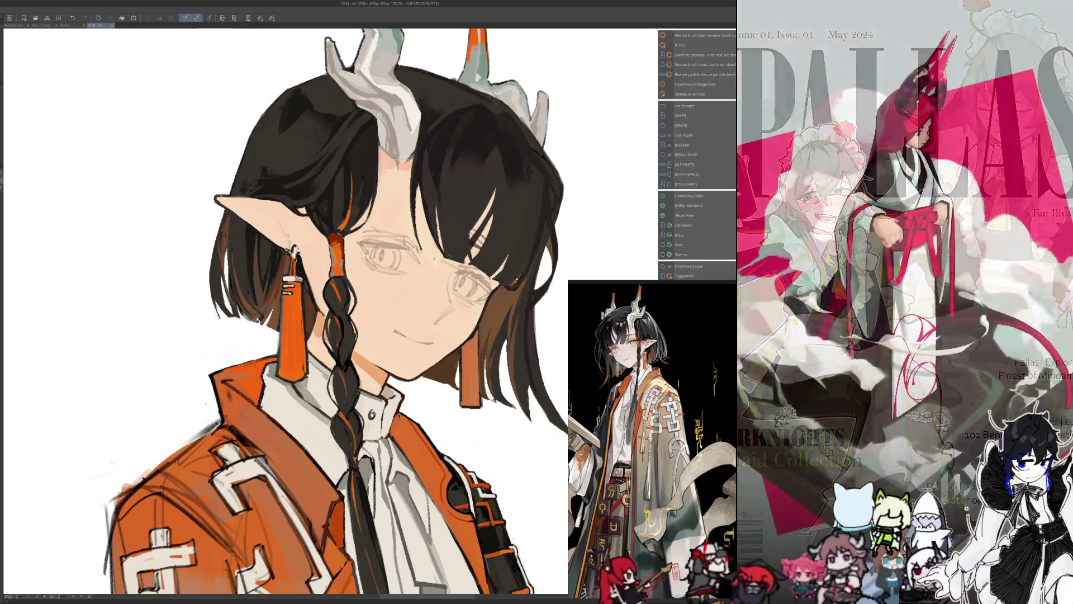
pyautogui.press('alt')
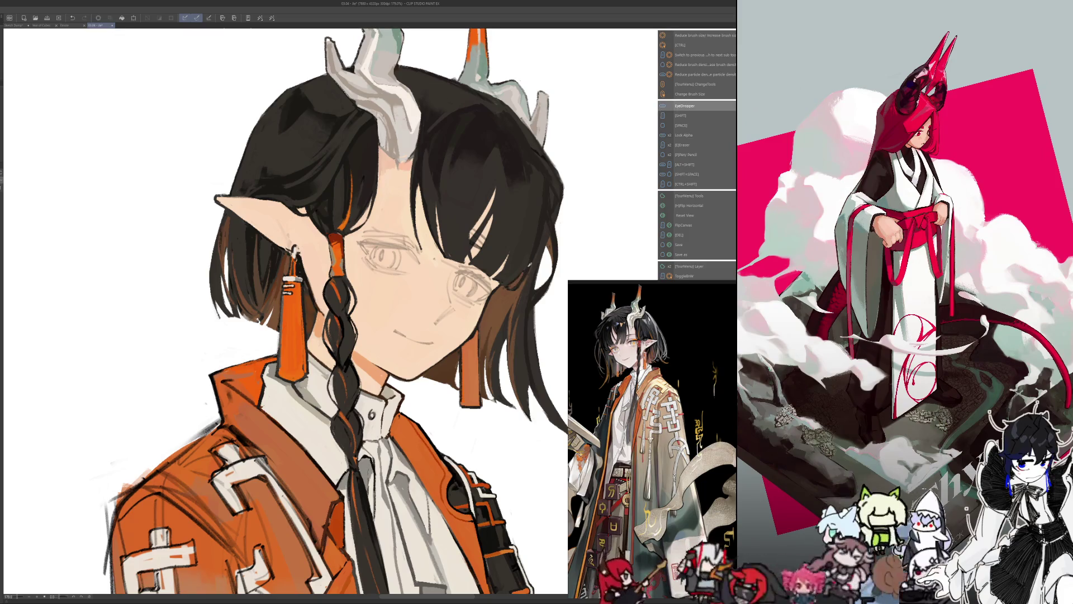
pyautogui.press('alt')
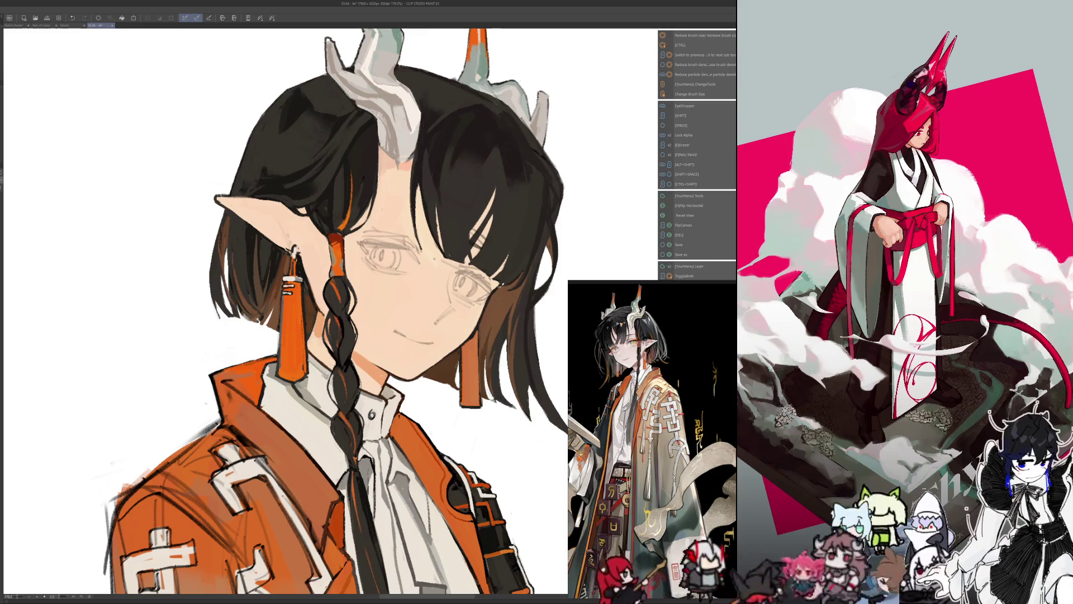
pyautogui.press('alt')
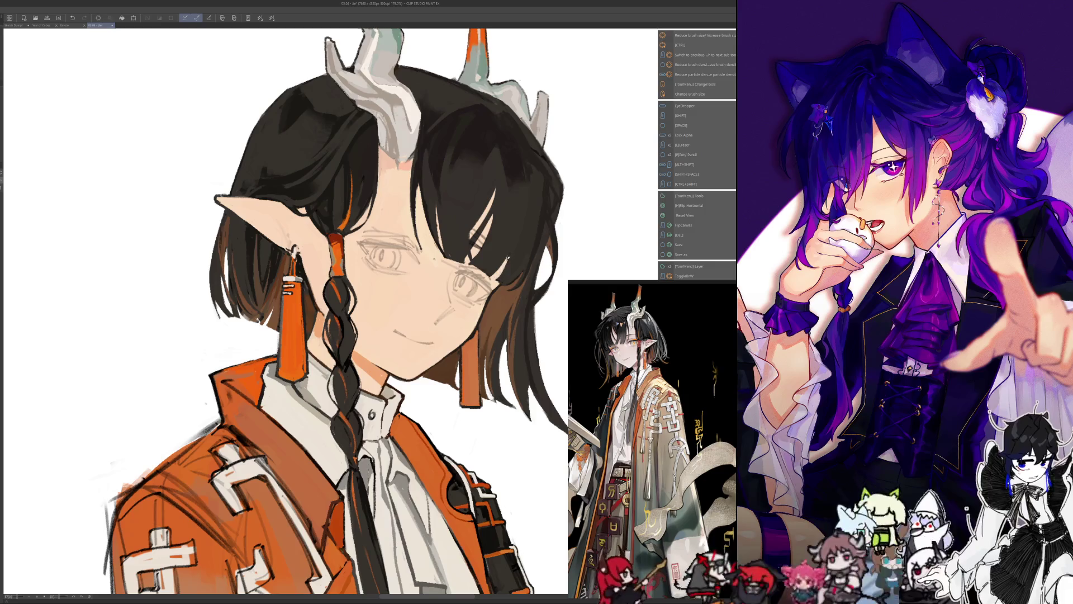
pyautogui.press('alt')
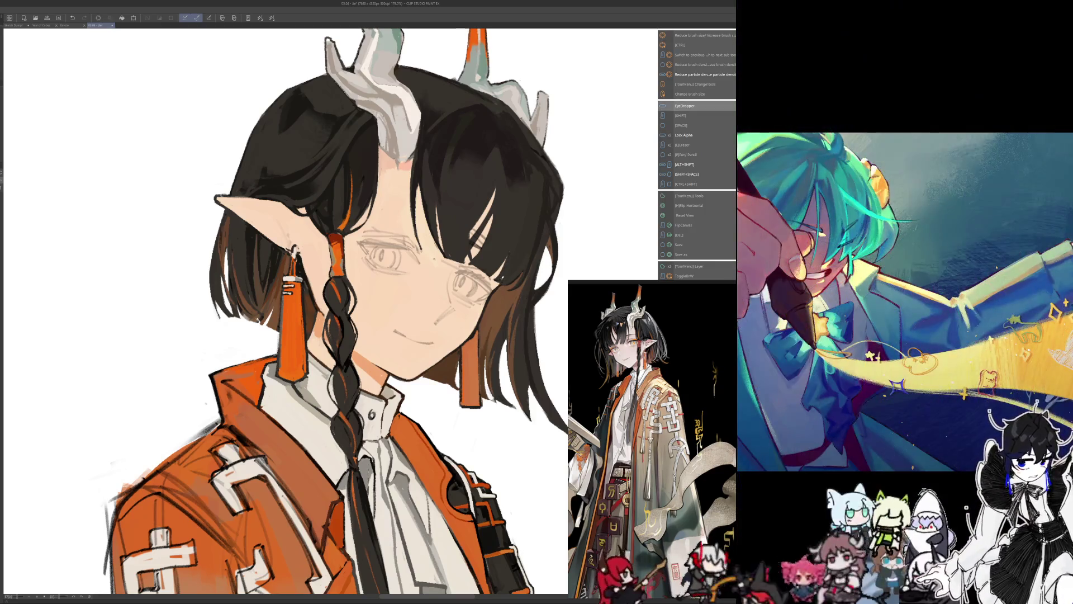
pyautogui.press('shift')
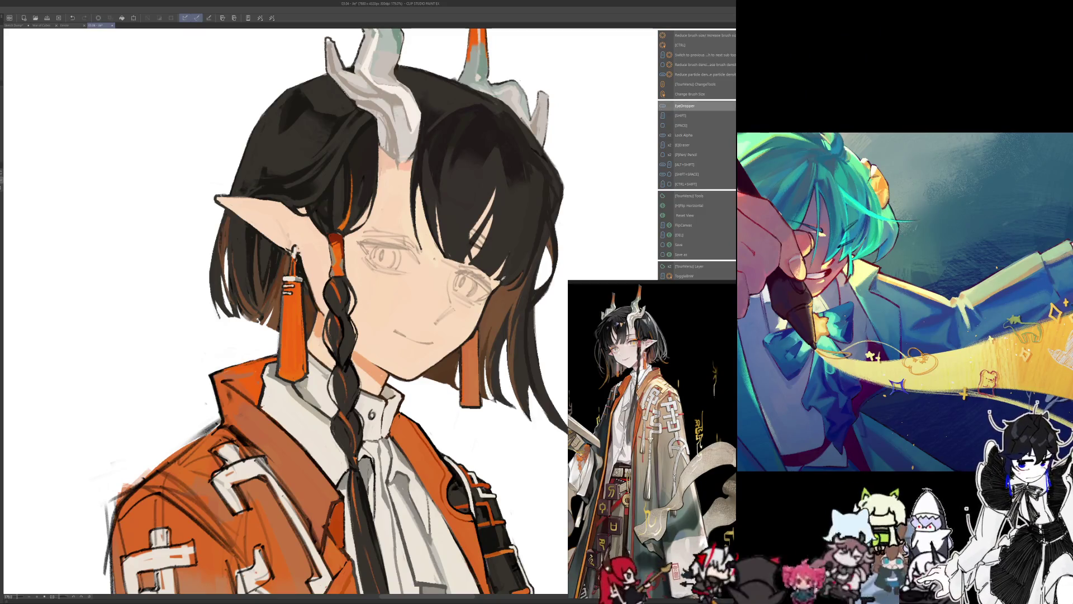
pyautogui.press('h')
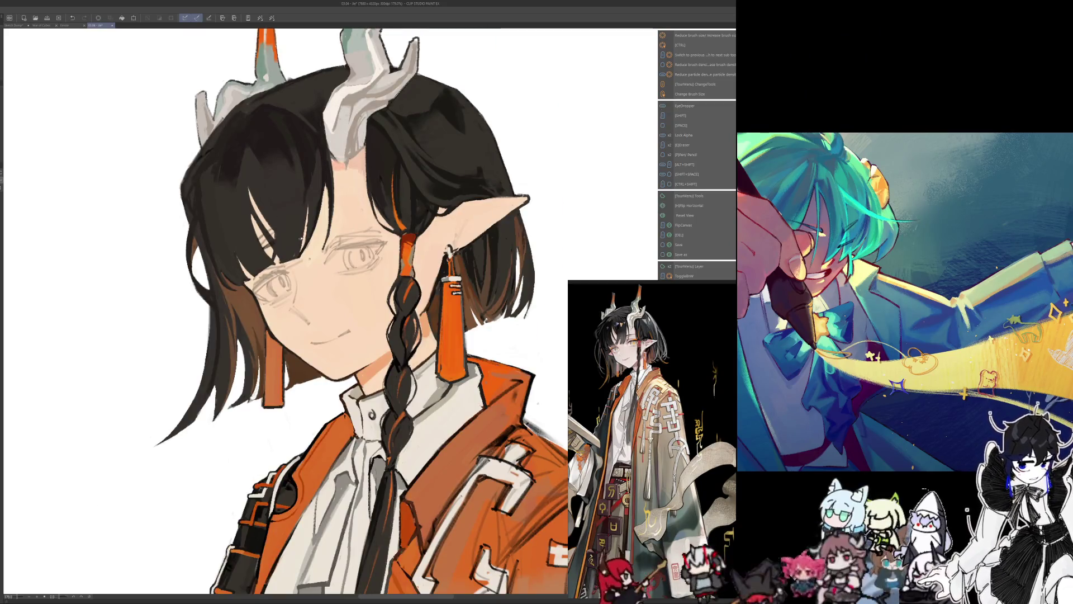
pyautogui.hotkey('ctrl', 'alt')
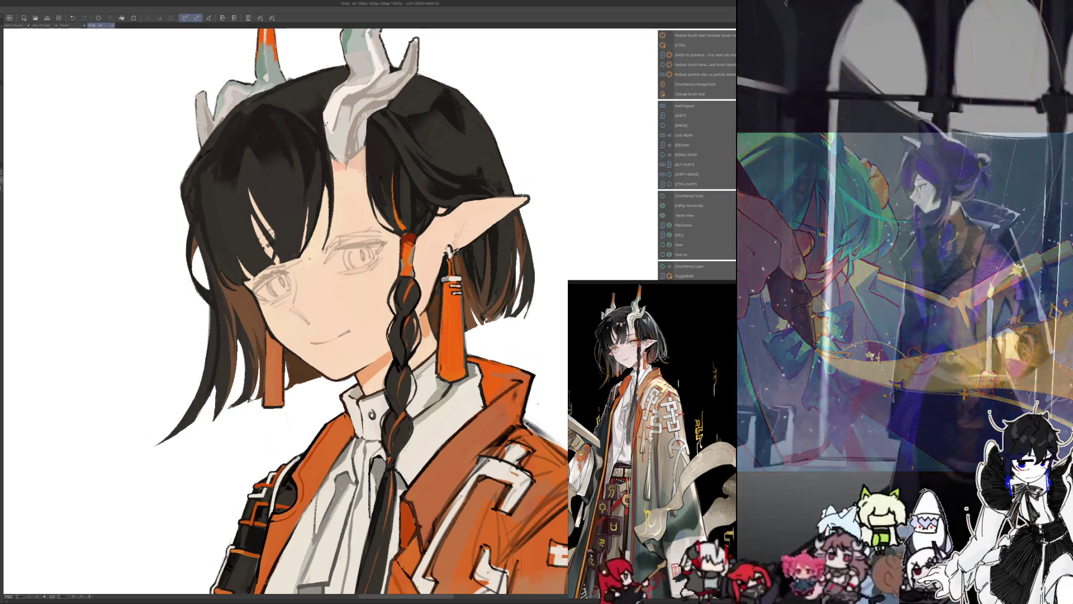
pyautogui.moveTo(335, 293); pyautogui.dragTo(414, 332)
# - Sample a colour and mirror the portrait to check its proportions from the other side
pyautogui.press('space')
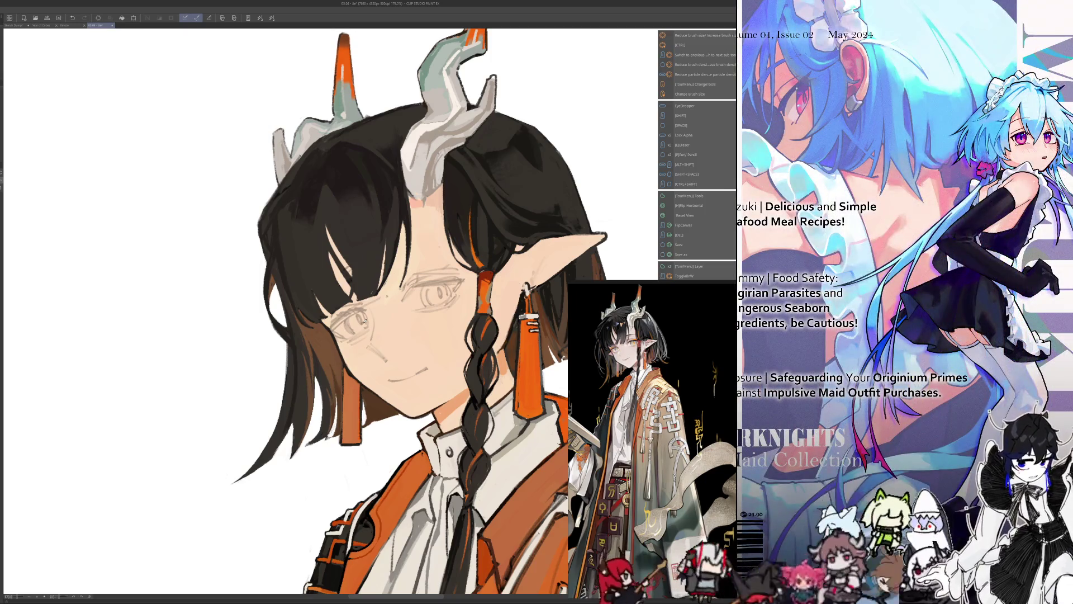
pyautogui.press('alt')
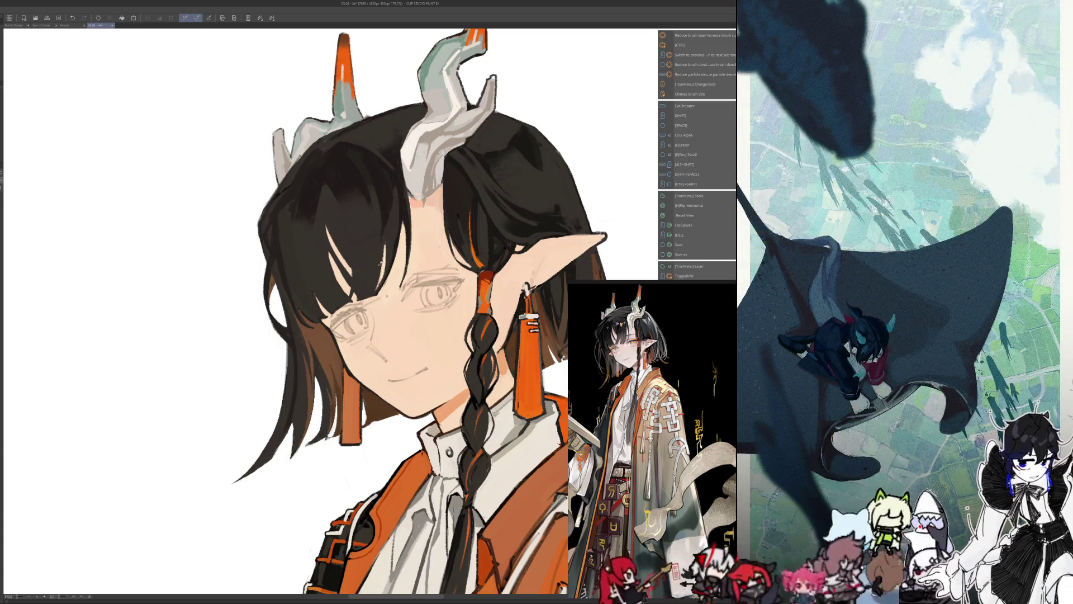
pyautogui.press('i')
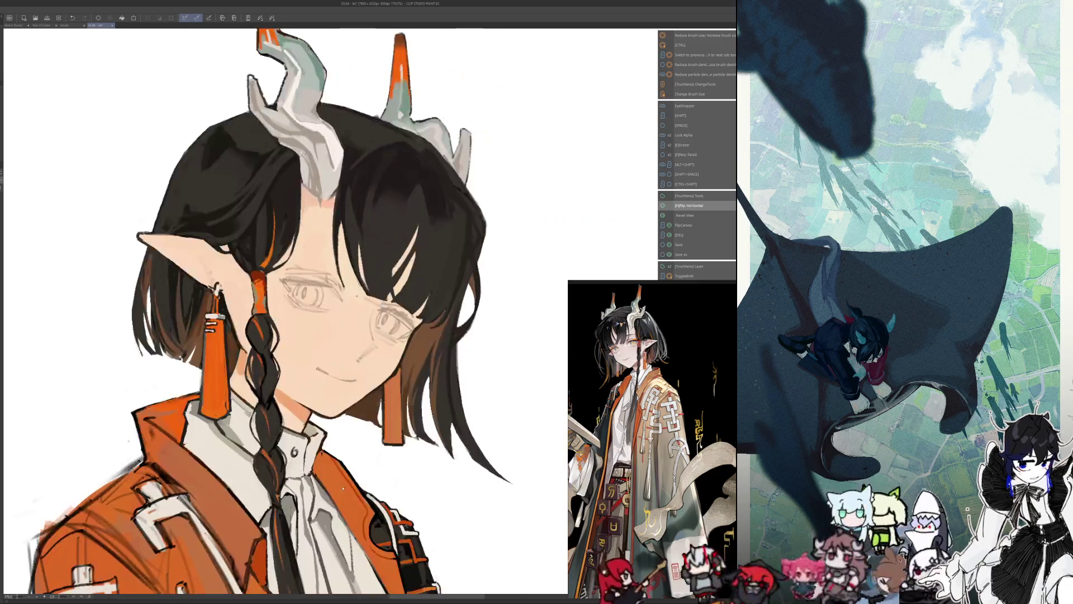
# - Nudge the view and sample hair and skin colours from the mirrored portrait
pyautogui.moveTo(269, 311); pyautogui.dragTo(276, 327)
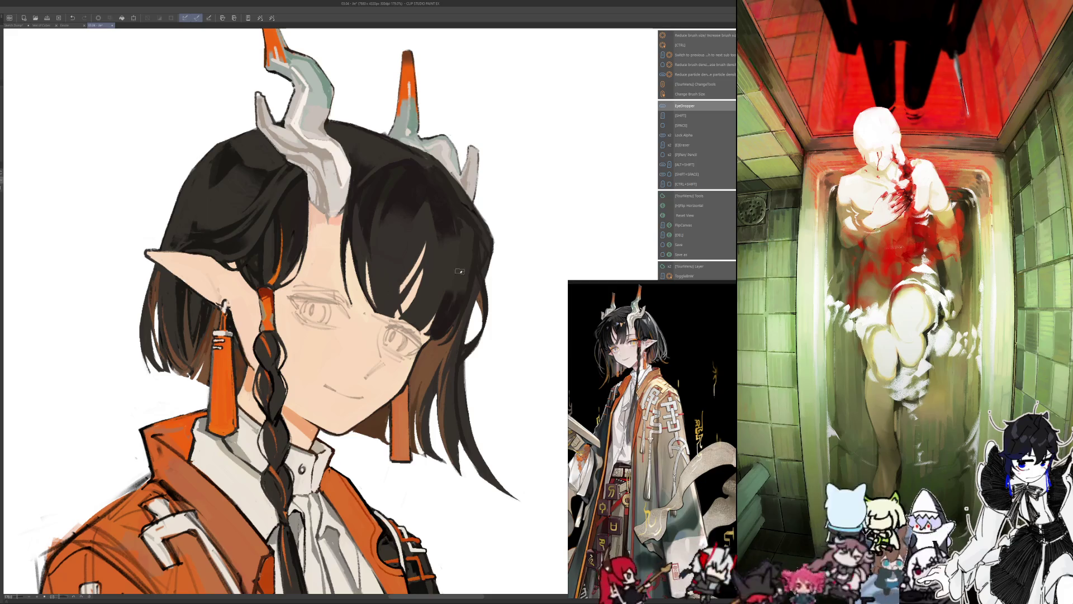
pyautogui.press('alt')
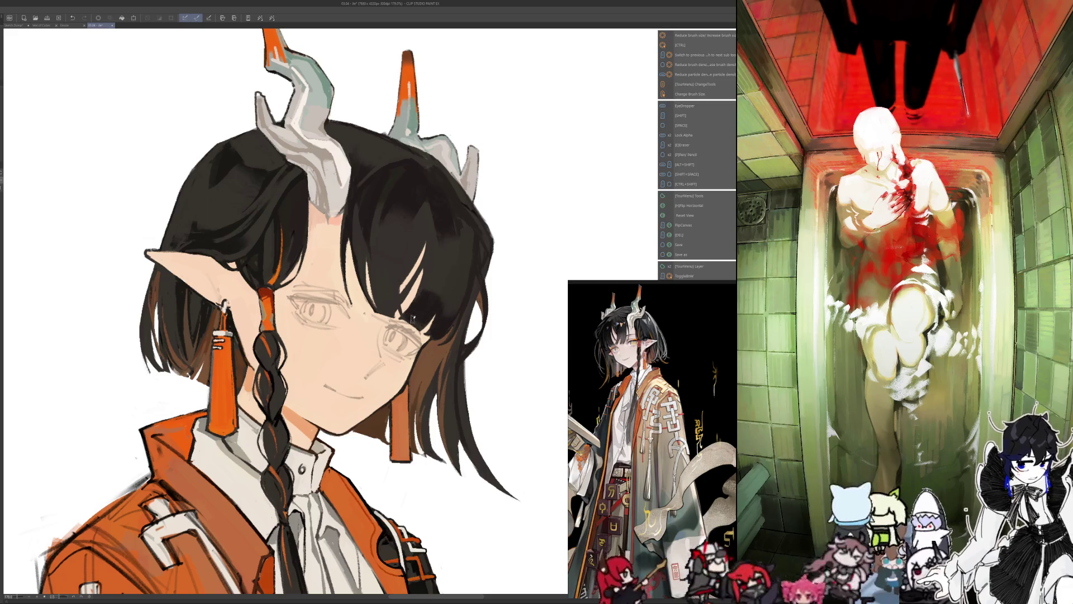
pyautogui.press('alt')
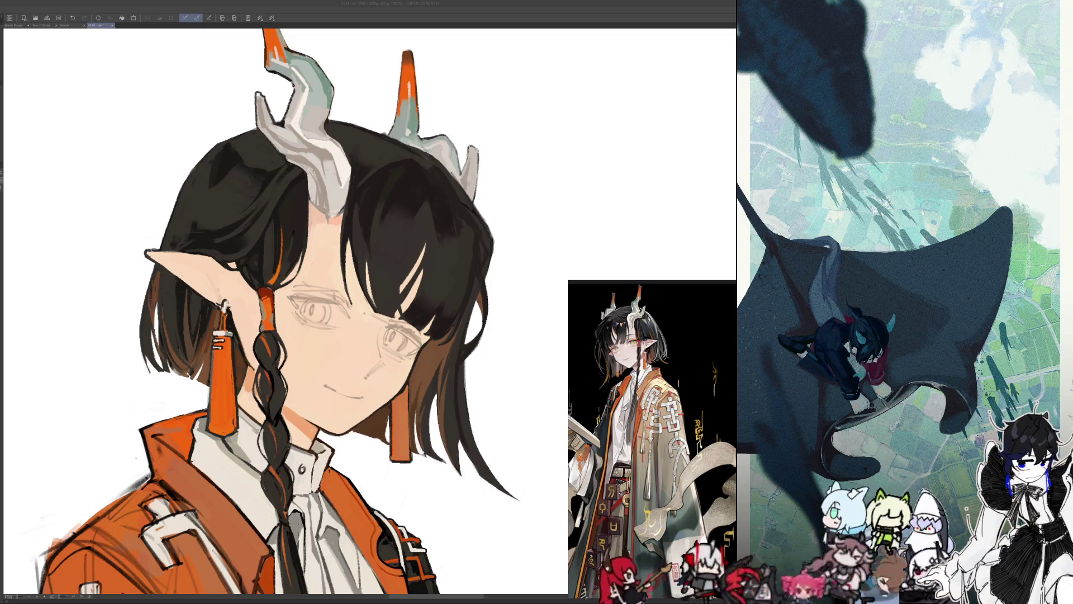
pyautogui.scroll(-2, 458, 249)
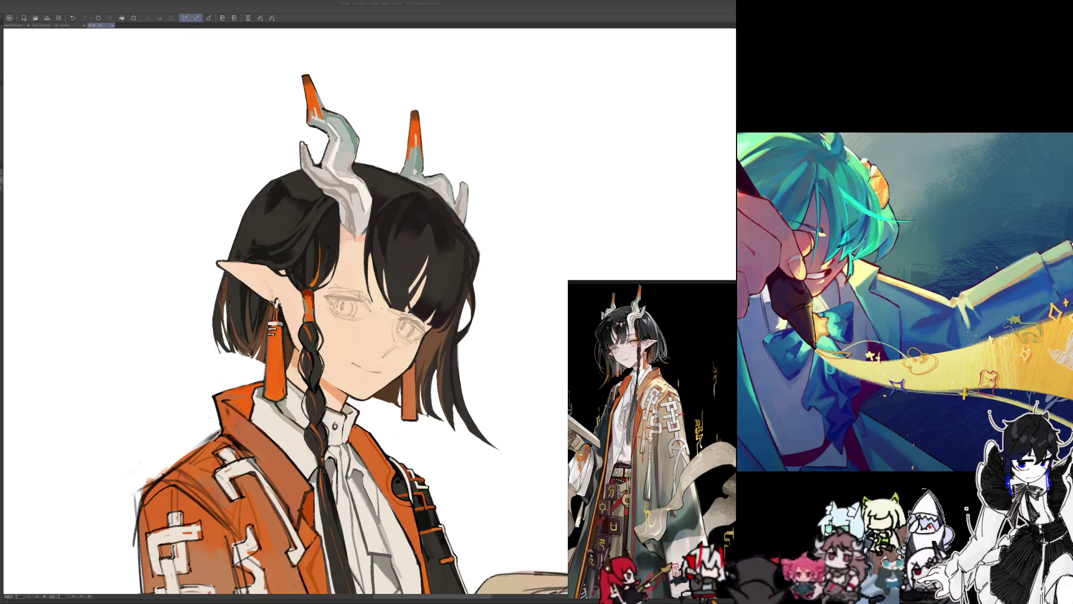
# - Switch from Clip Studio Paint to the browser showing the meme image
pyautogui.hotkey('alt', 'Tab')
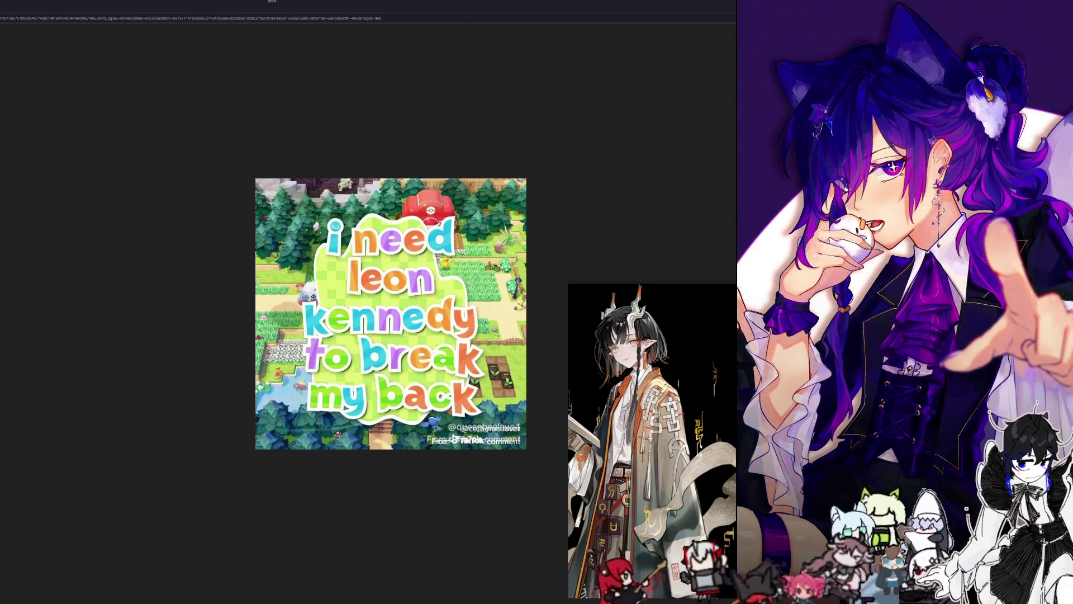
# - Switch back from the browser to the Clip Studio Paint canvas
pyautogui.hotkey('alt', 'Tab')
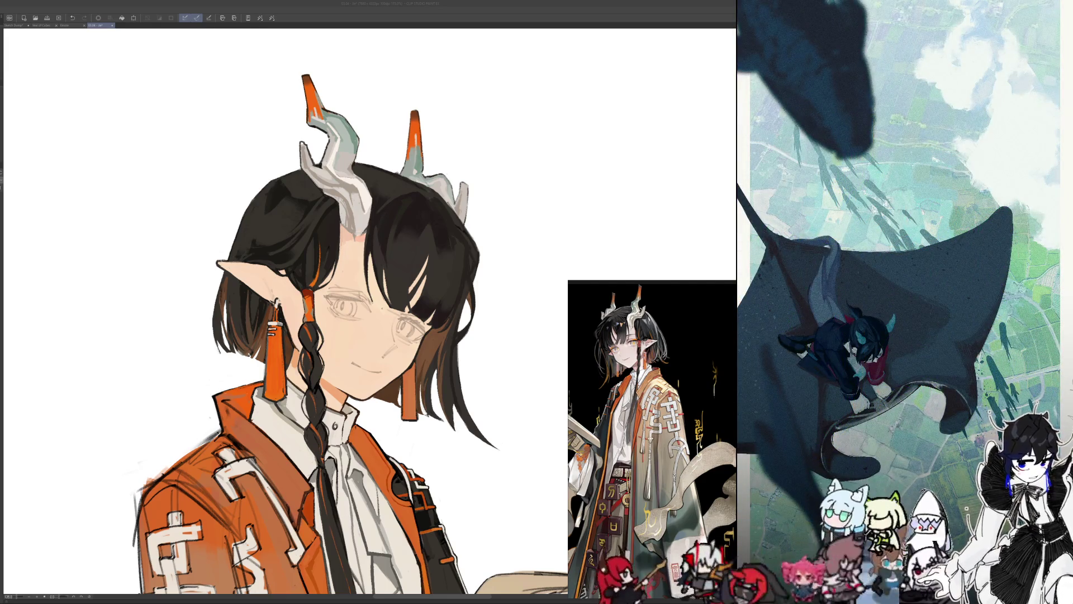
pyautogui.hotkey('alt', 'Tab')
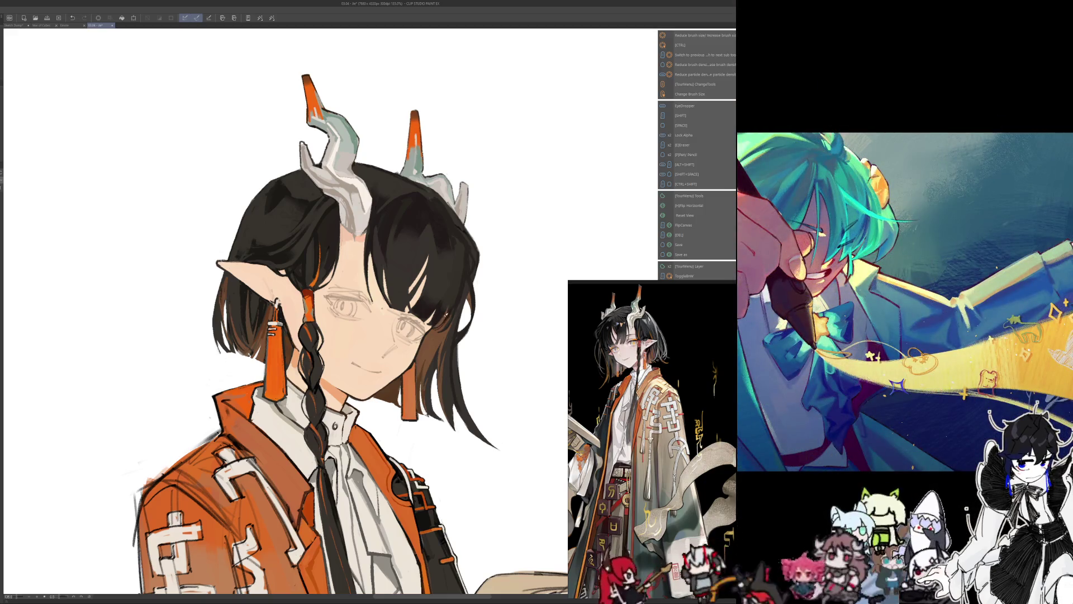
# - Sample a colour, then zoom out to show the full figure with its green tail and ribbons
pyautogui.press('i')
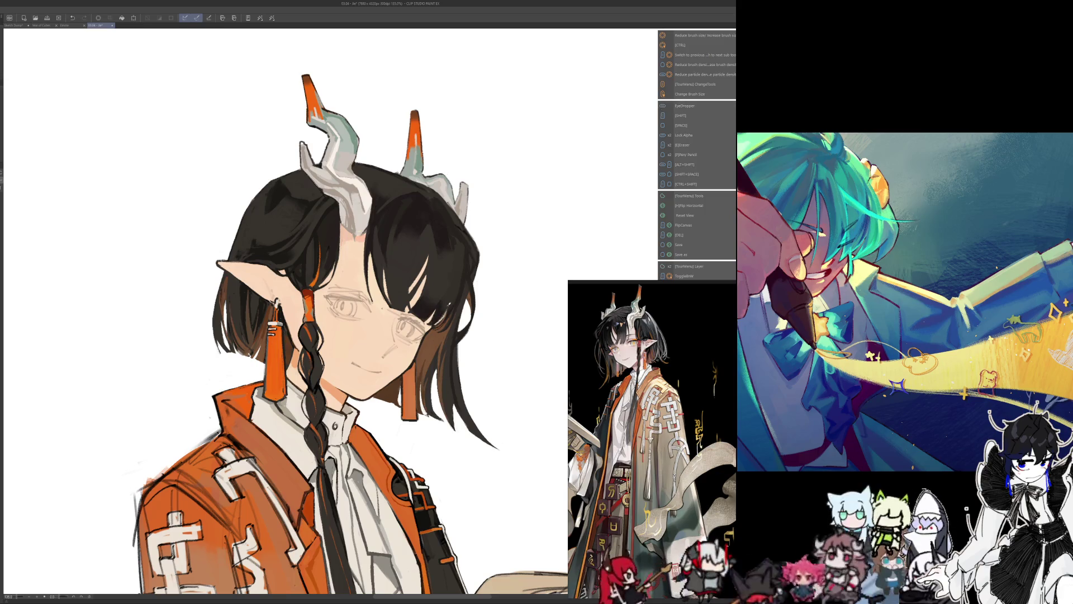
pyautogui.hotkey('shift', 'space')
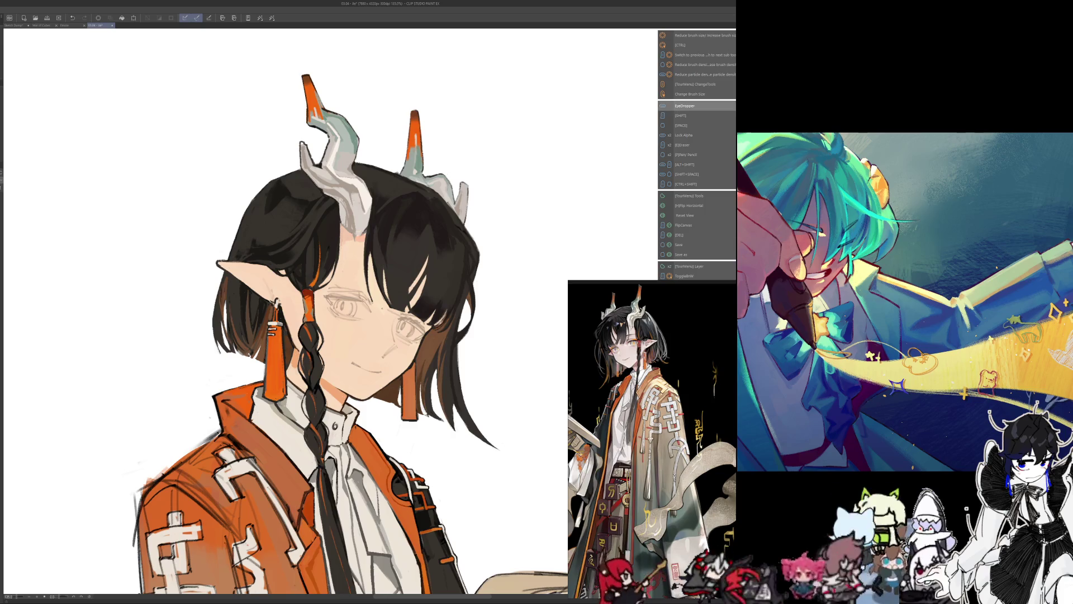
pyautogui.scroll(-5, 322, 356)
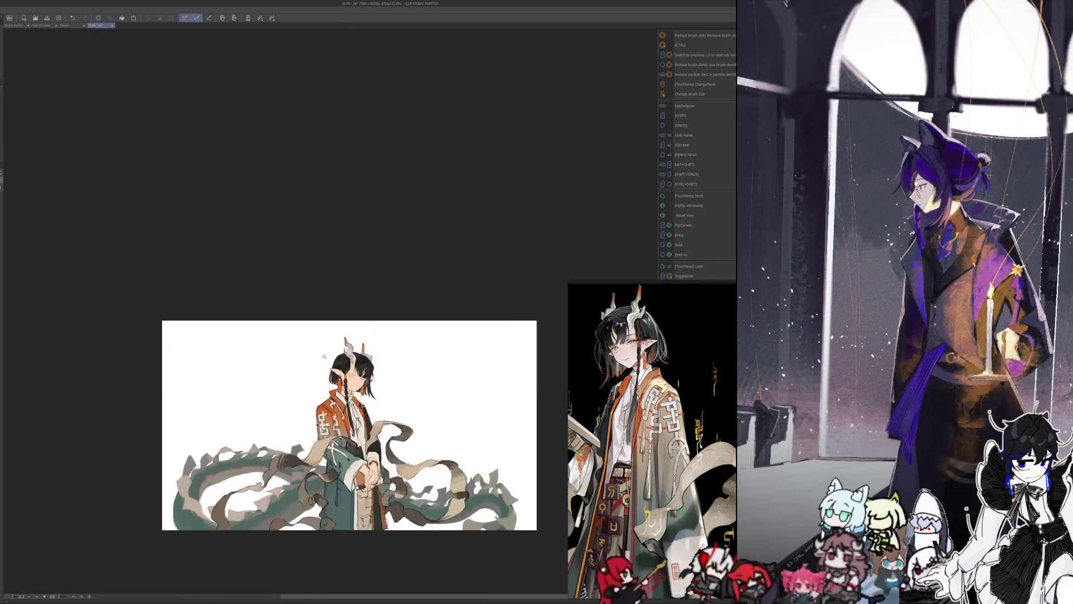
# - Zoom back onto the face, mirror it and sample a colour, dismissing the quick tool list
pyautogui.moveTo(324, 356); pyautogui.dragTo(391, 376)
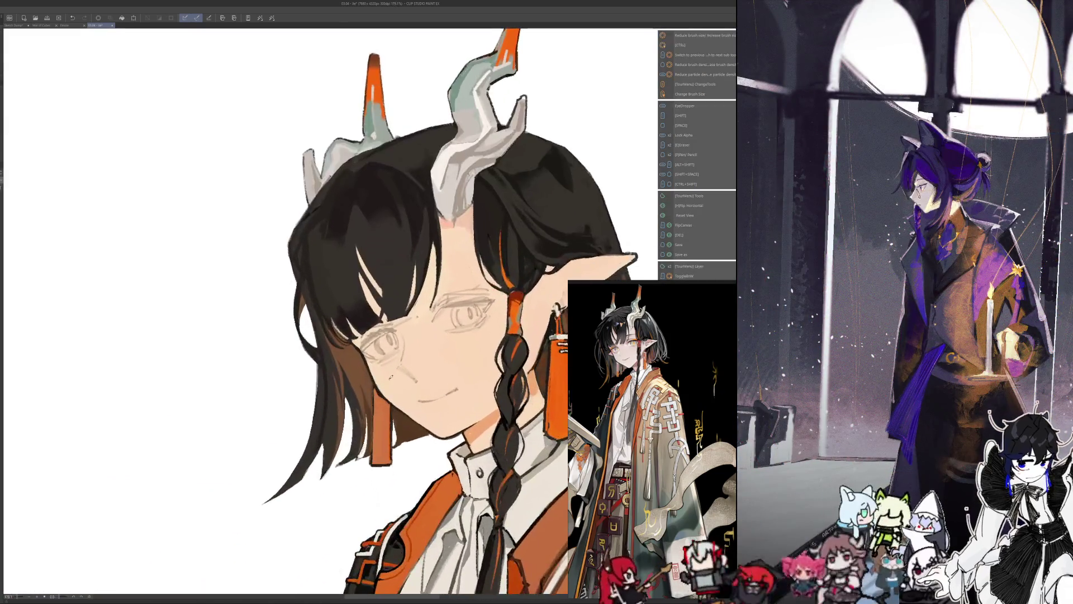
pyautogui.press('h')
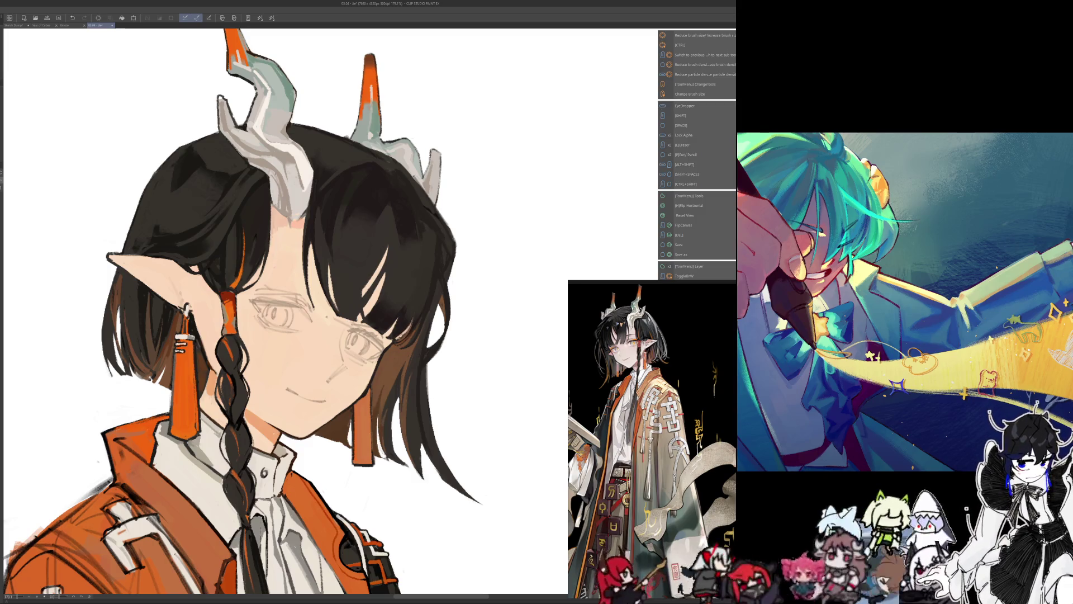
pyautogui.press('i')
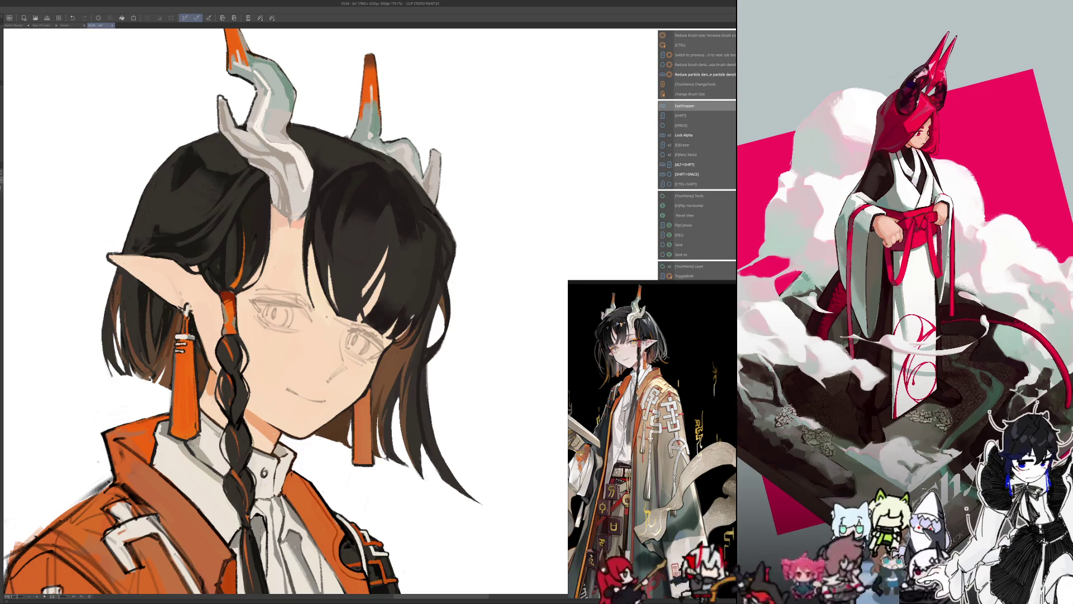
pyautogui.press('tab')
pyautogui.press('Escape')
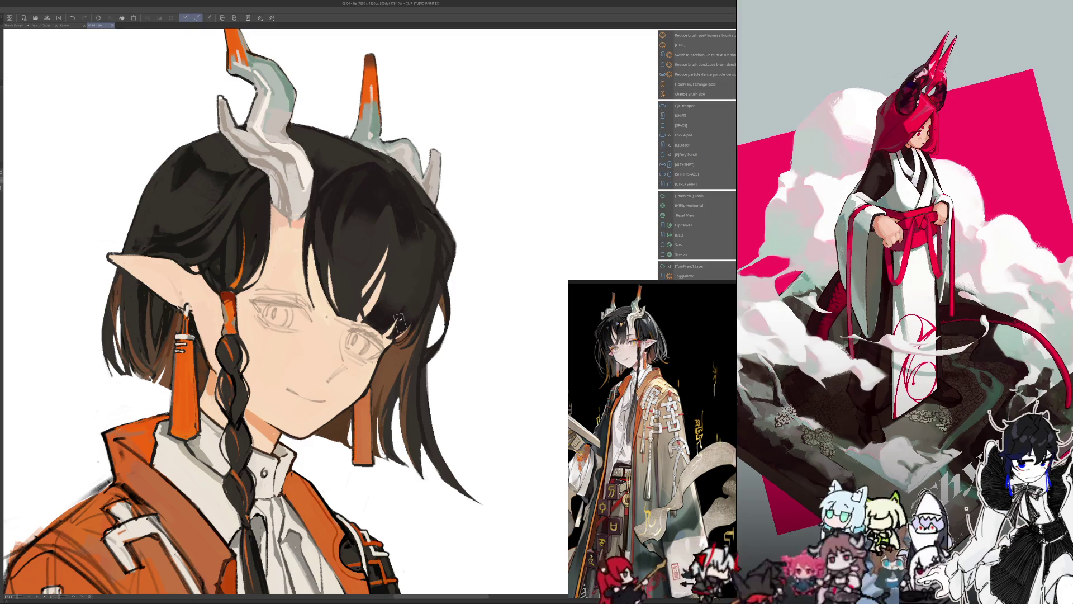
# - Flip the head view back and forth again while readying a new brush size
pyautogui.press('h')
pyautogui.hotkey('ctrl', 'alt')
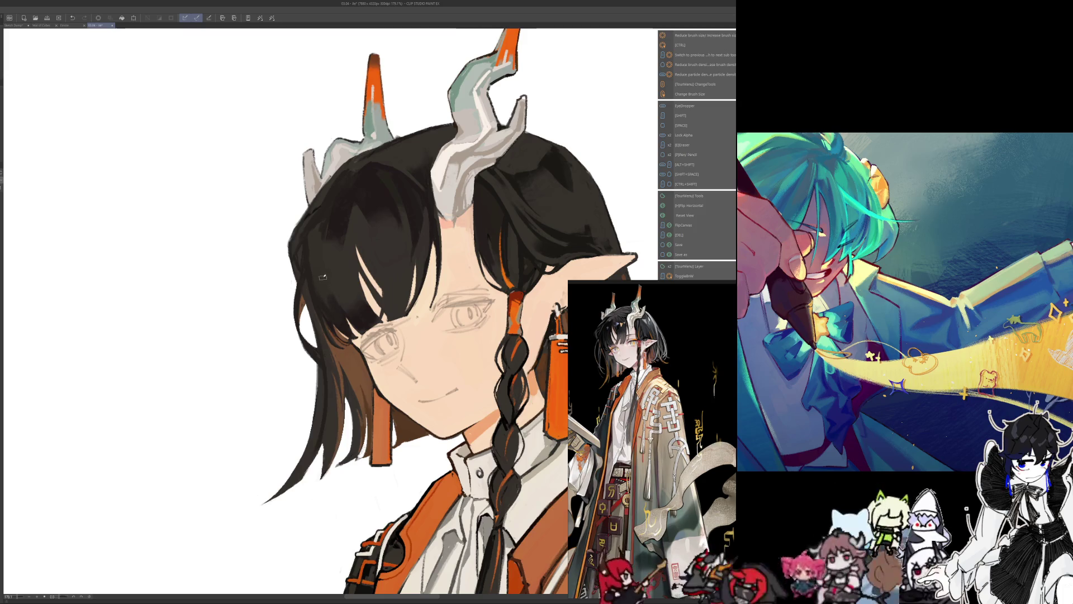
pyautogui.press('h')
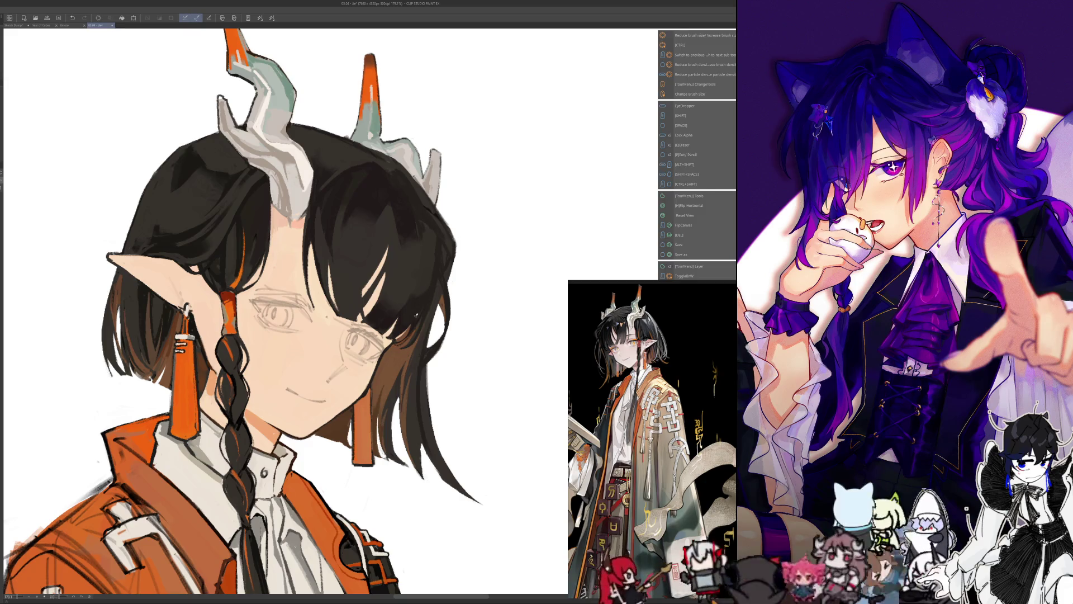
# - Paint the hair with sampled colours, mirroring the portrait repeatedly to check proportions
pyautogui.press('alt')
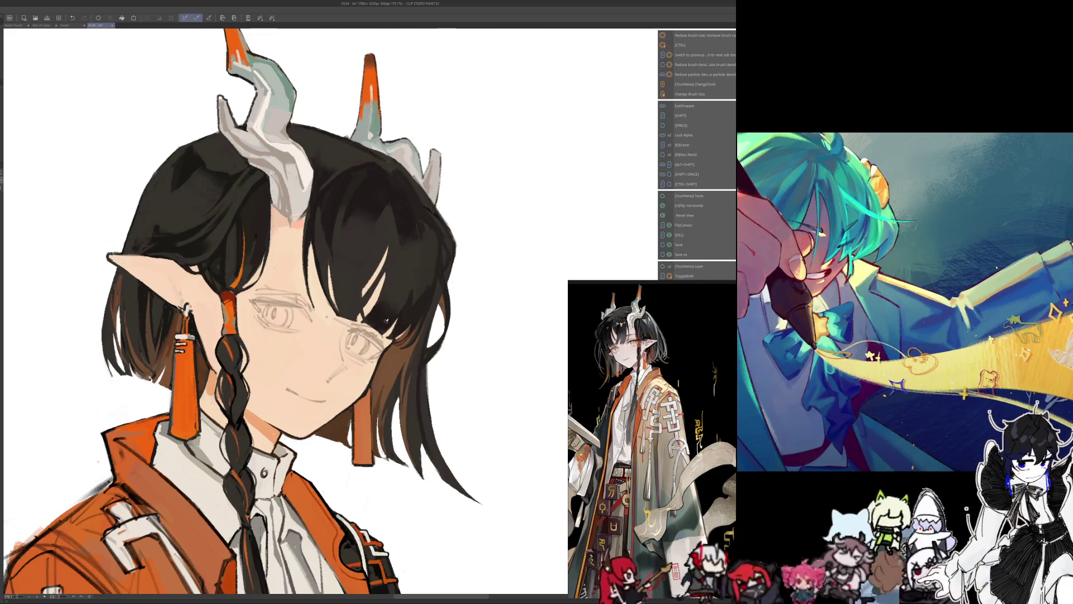
pyautogui.press('i')
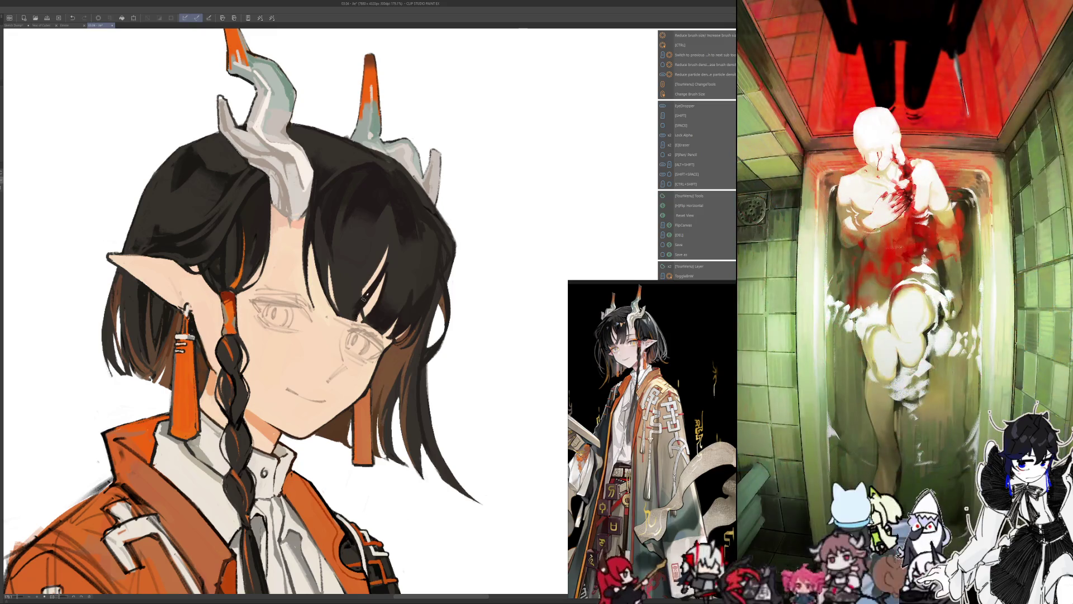
pyautogui.press('h')
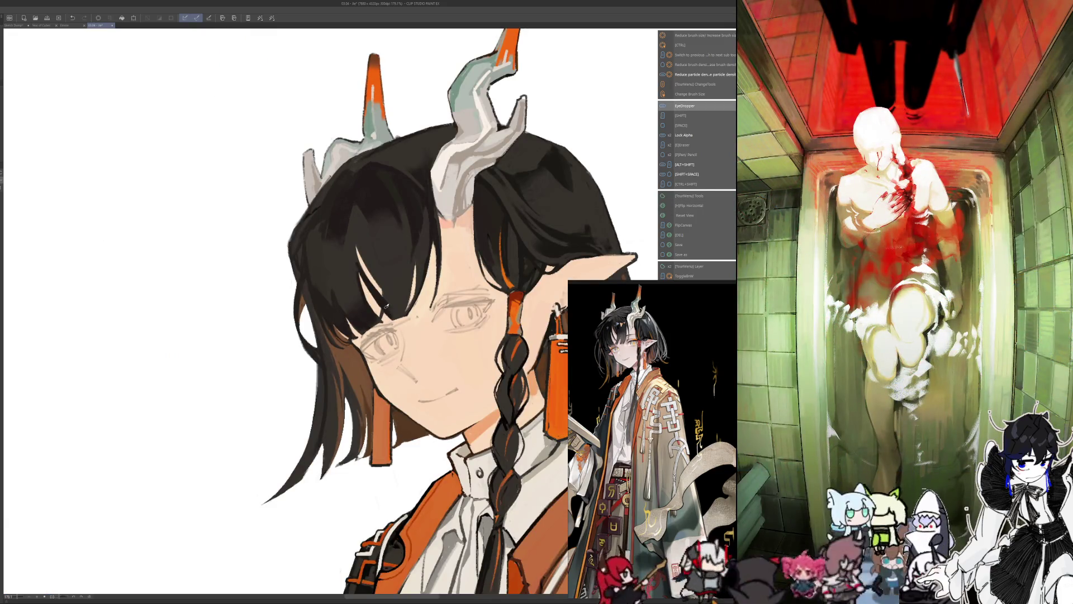
pyautogui.press('h')
pyautogui.press(']')
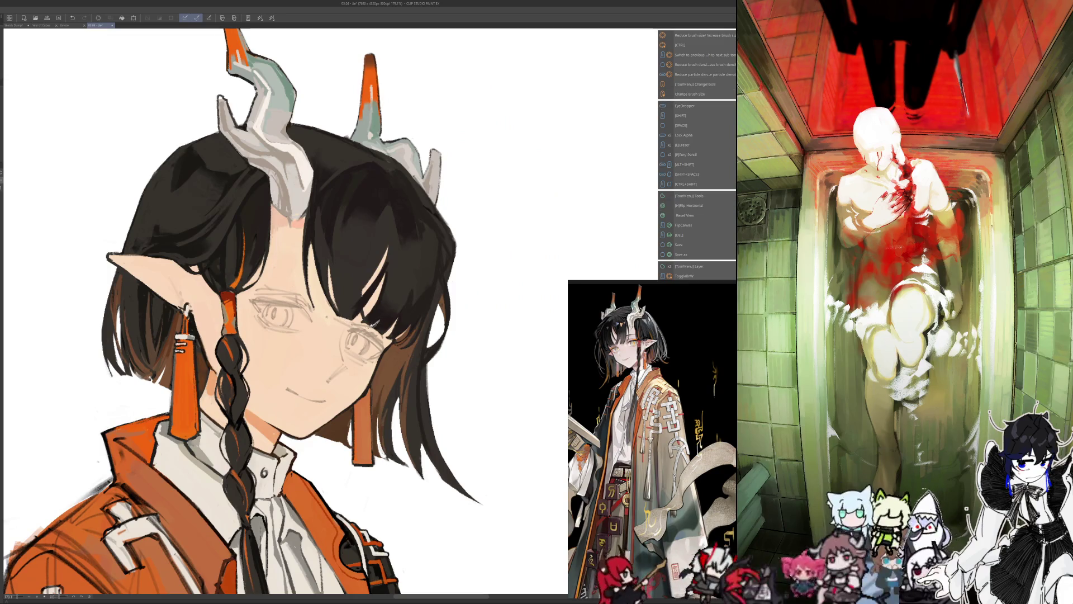
pyautogui.press('i')
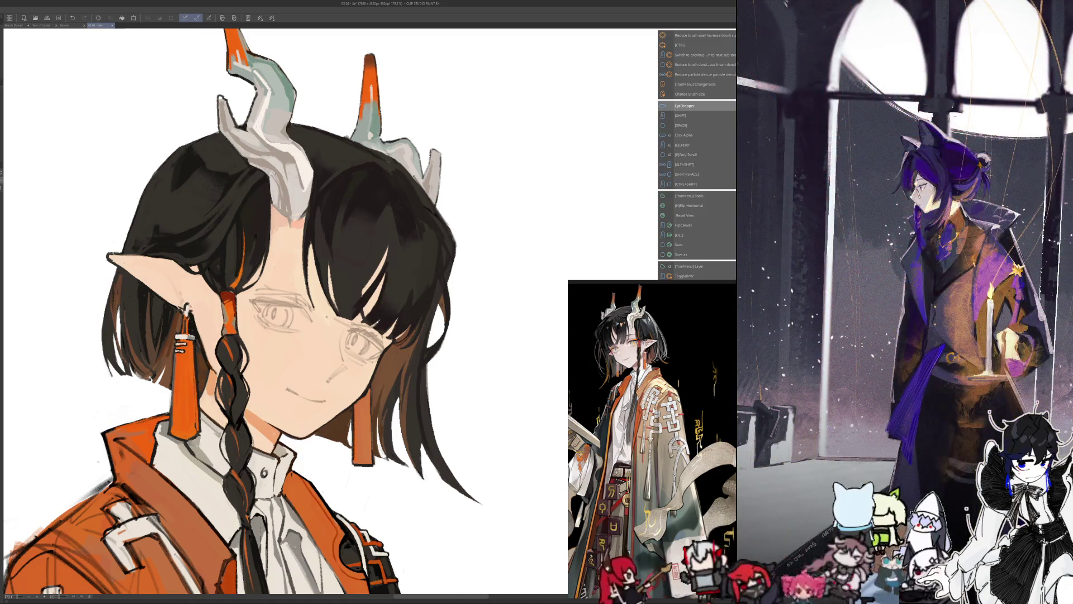
pyautogui.press('i')
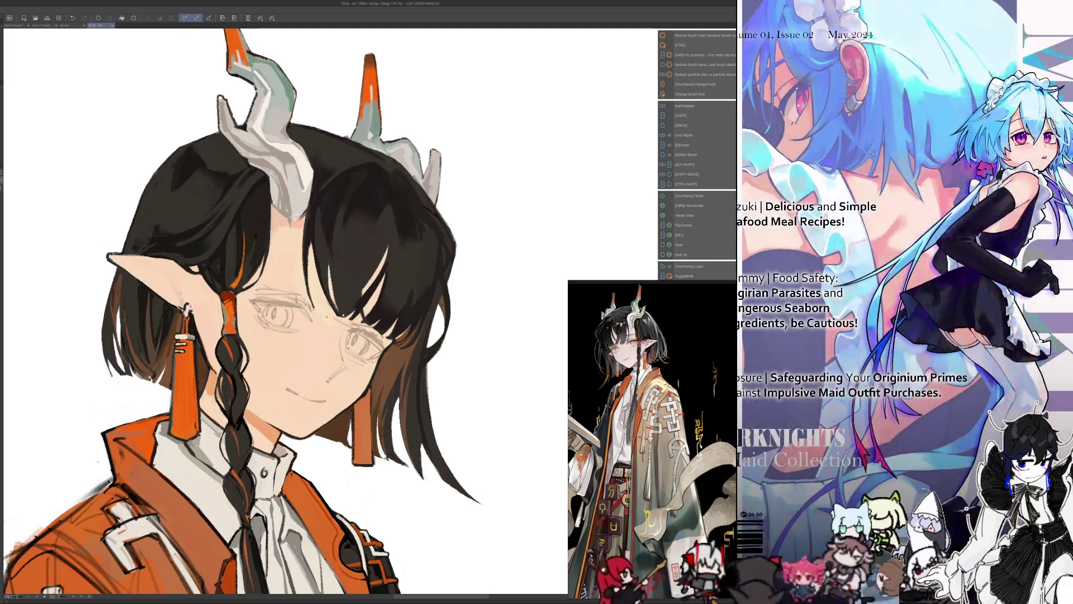
pyautogui.press('h')
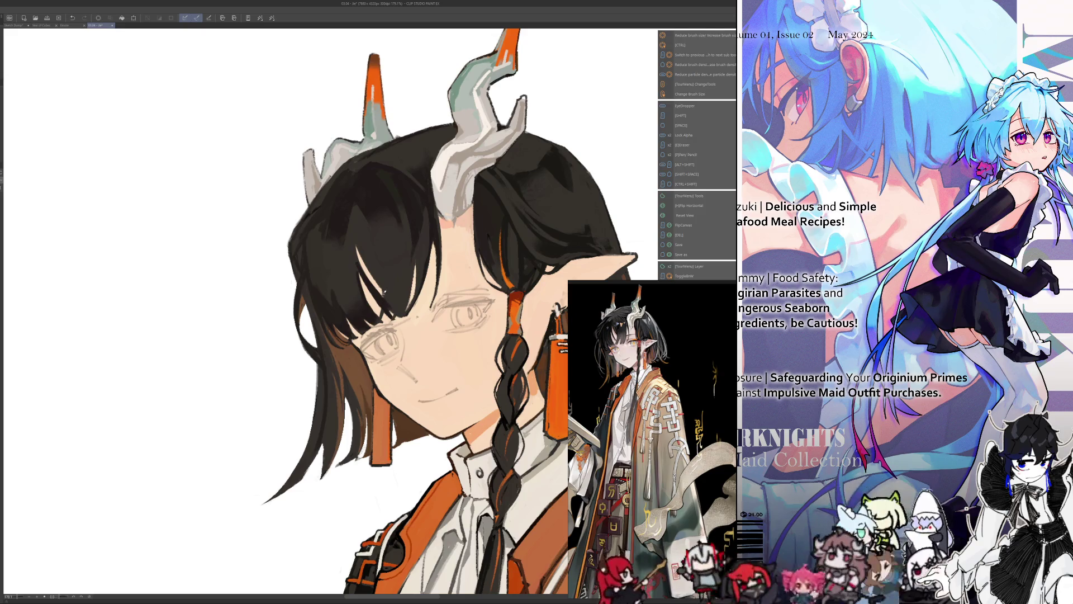
pyautogui.press('i')
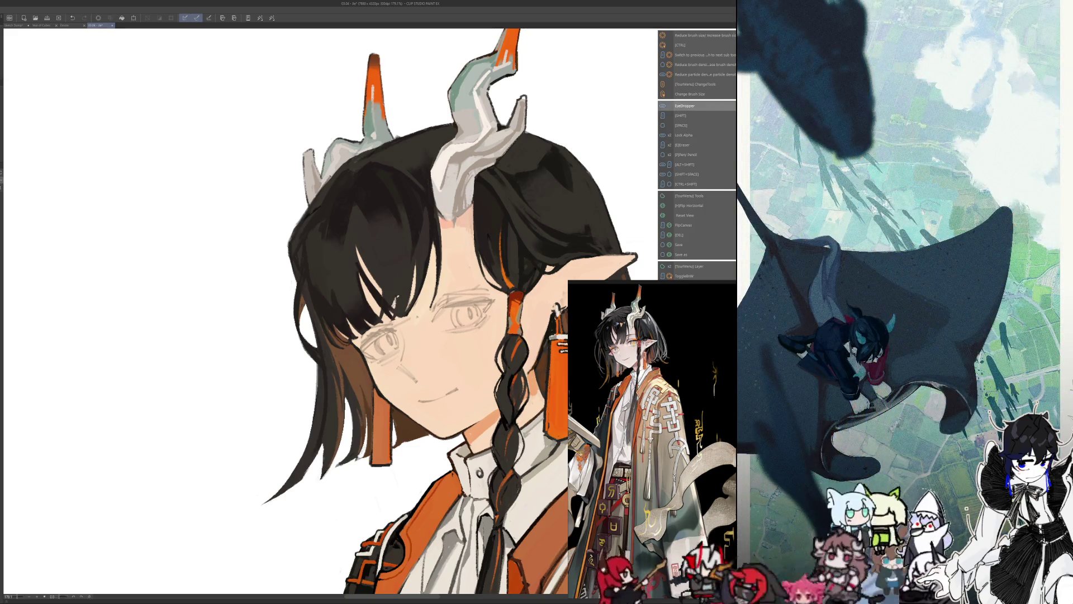
pyautogui.press('i')
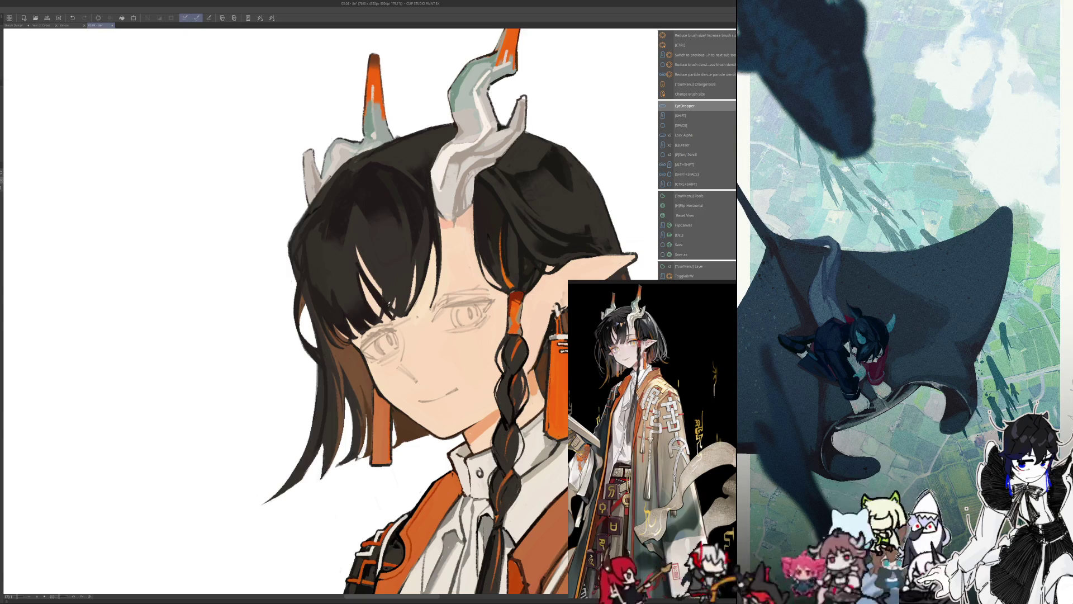
pyautogui.press('h')
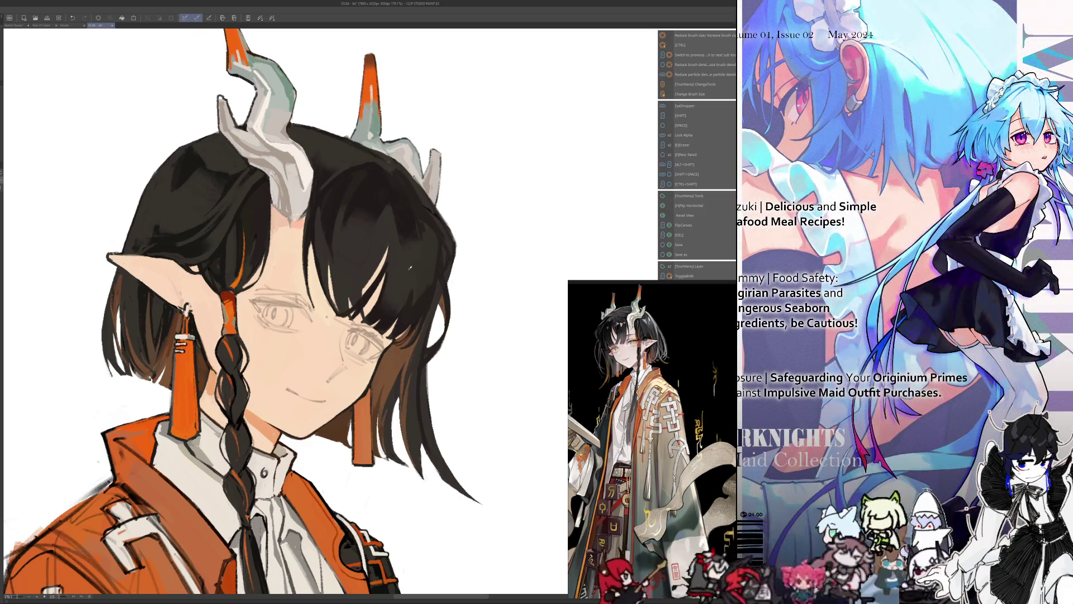
pyautogui.rightClick(389, 263)
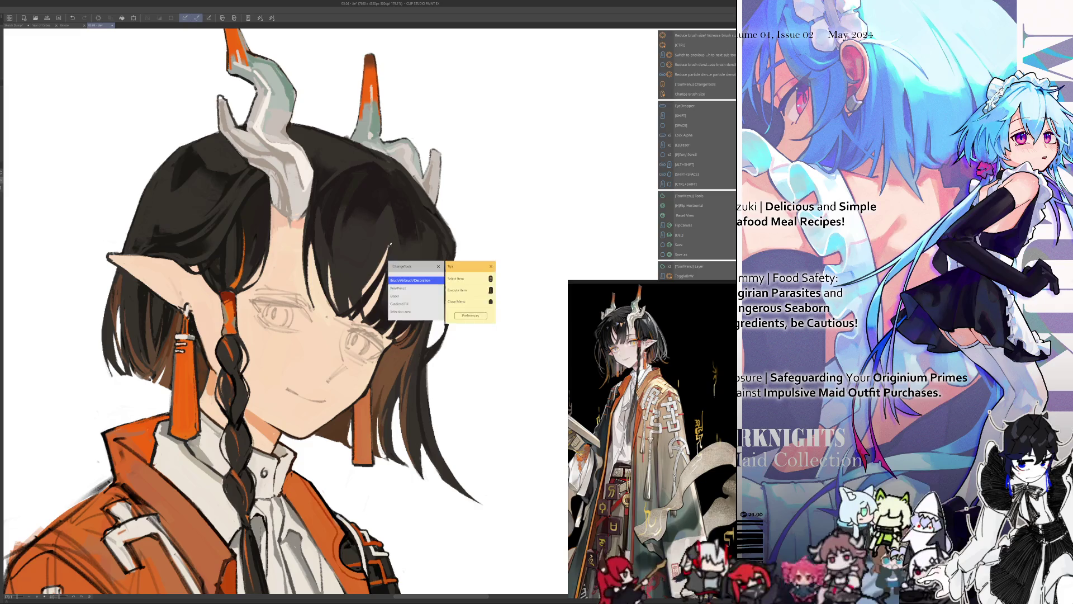
pyautogui.click(390, 244)
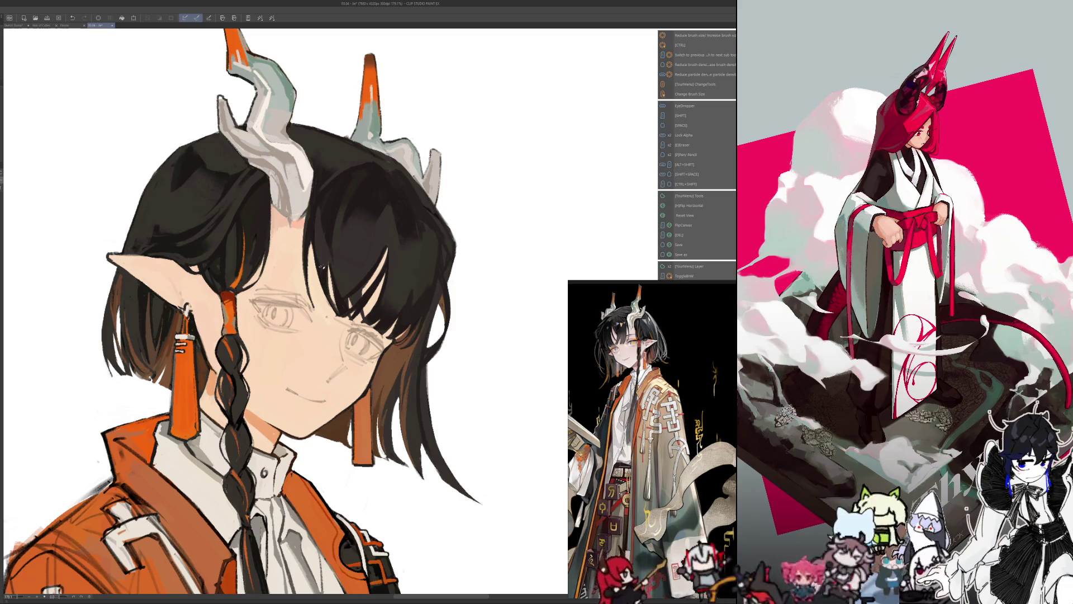
# - Keep shading with sampled colours and resized brush, locking transparent pixels, mirrored once more
pyautogui.press('alt')
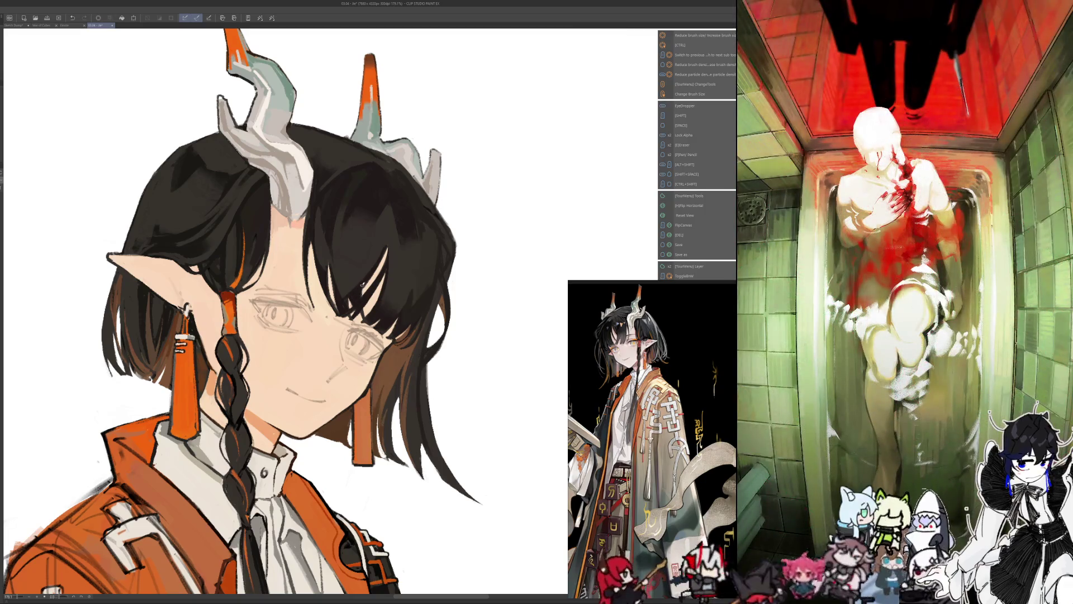
pyautogui.press('alt')
pyautogui.hotkey('ctrl', 'alt')
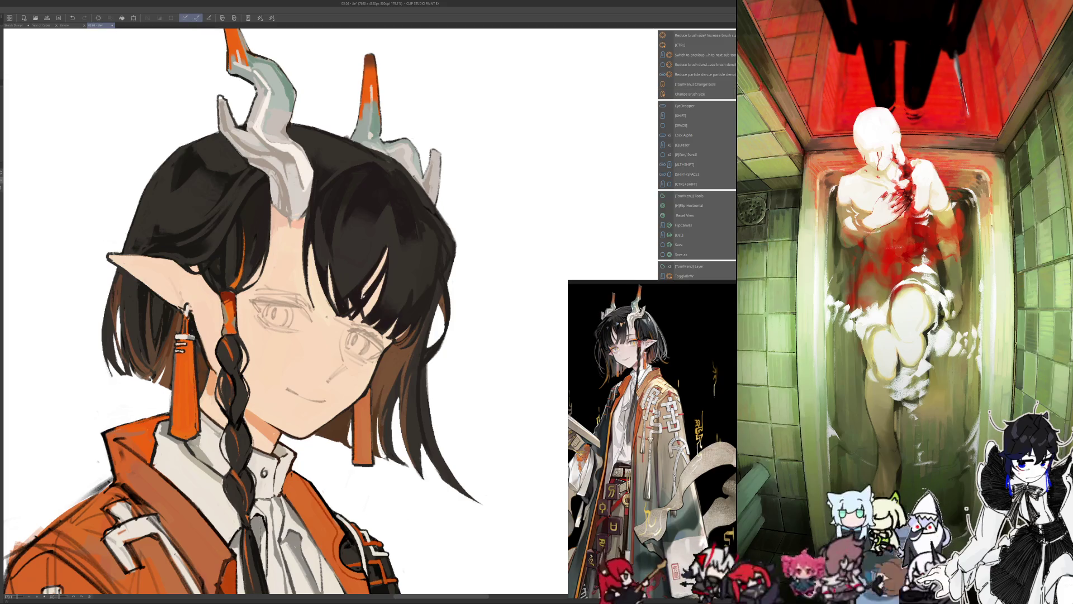
pyautogui.hotkey('ctrl', 'alt')
pyautogui.press('alt')
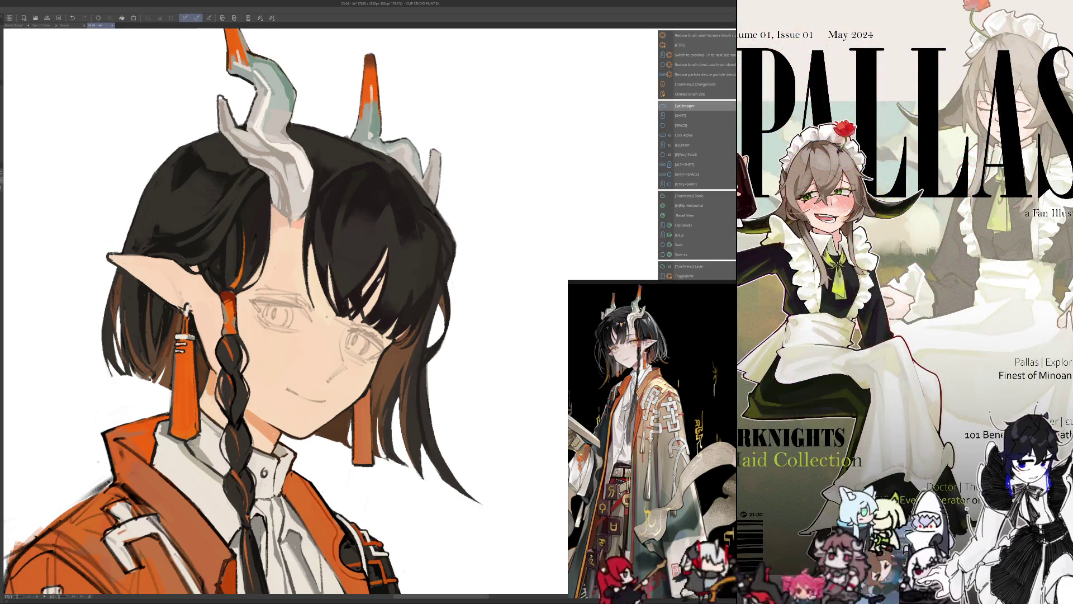
pyautogui.hotkey('alt', 'shift')
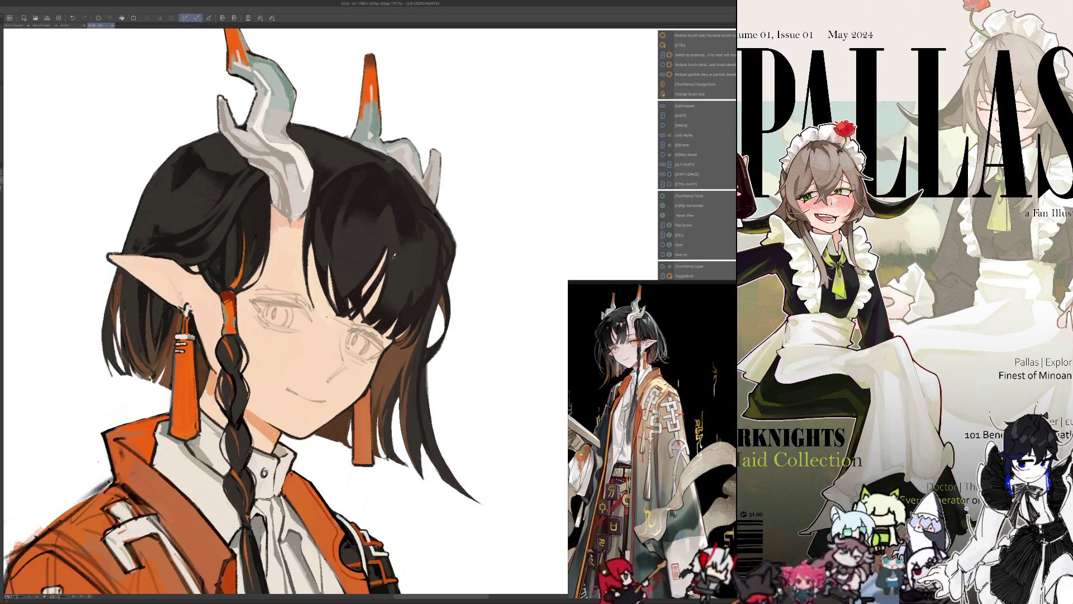
pyautogui.press('alt')
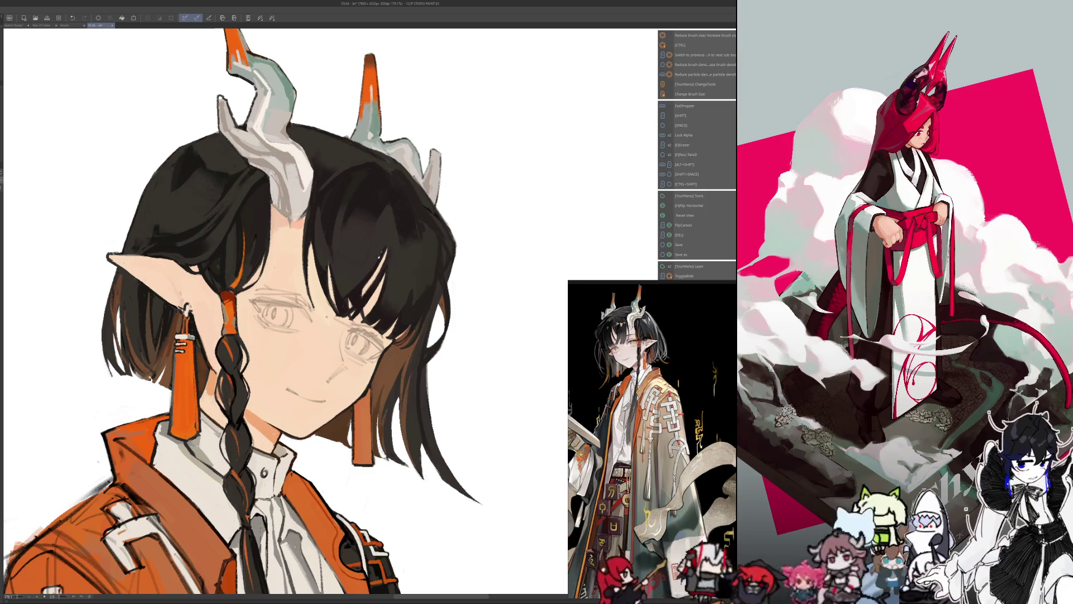
pyautogui.hotkey('ctrl', 'alt')
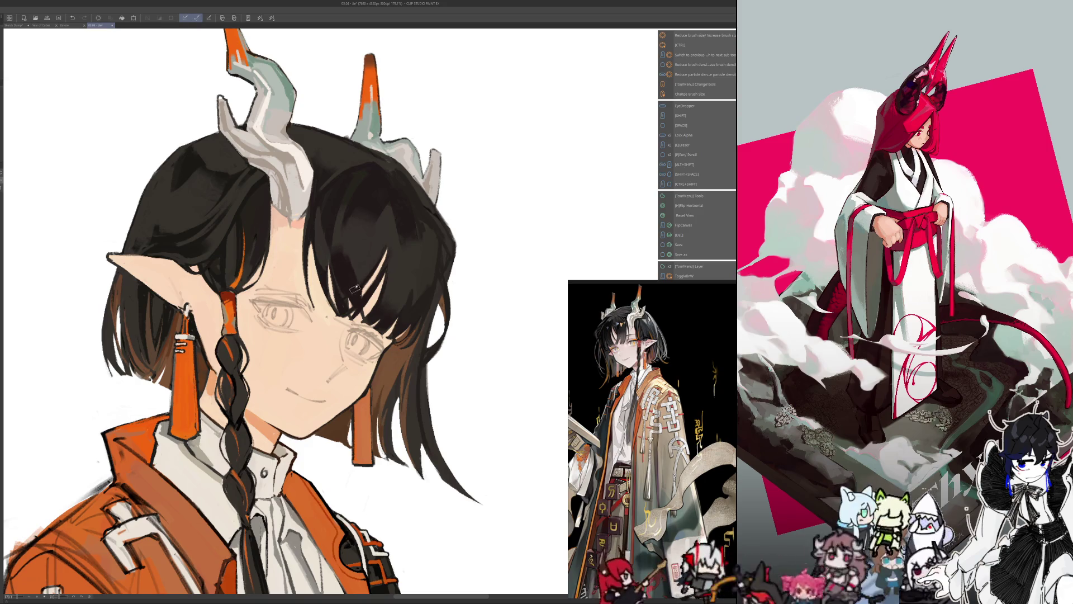
pyautogui.press('h')
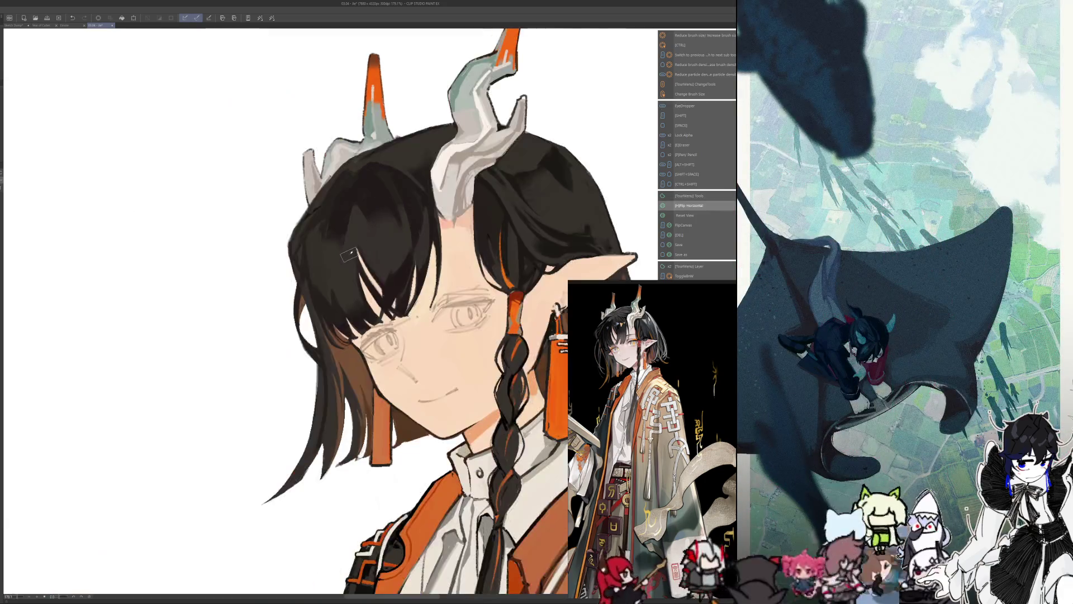
pyautogui.hotkey('ctrl', 'alt')
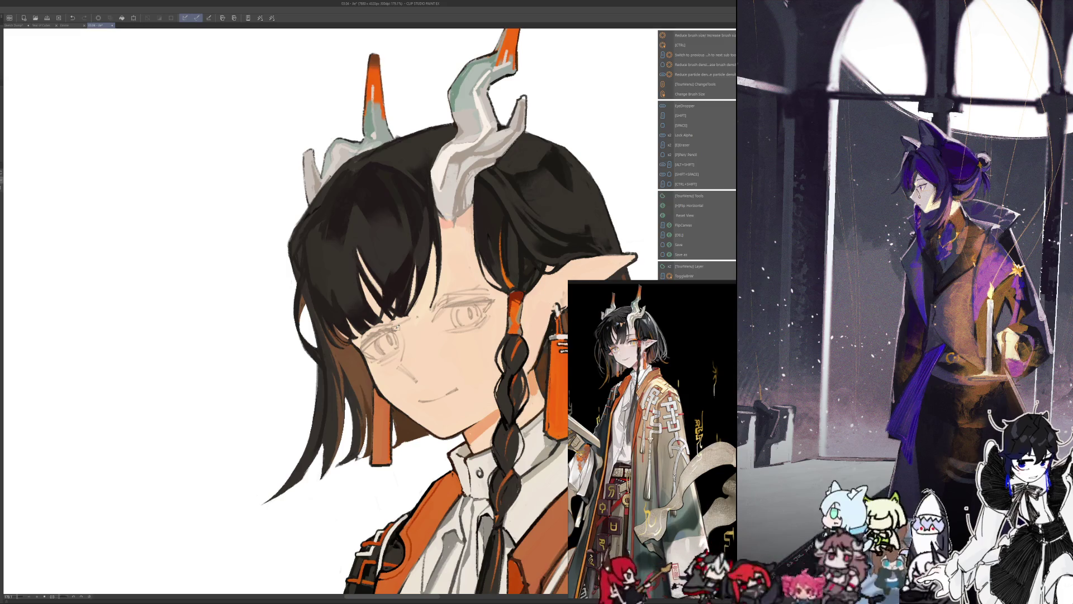
# - Switch from the portrait to the reactor flow diagram document
pyautogui.click(42, 25)
pyautogui.click(17, 25)
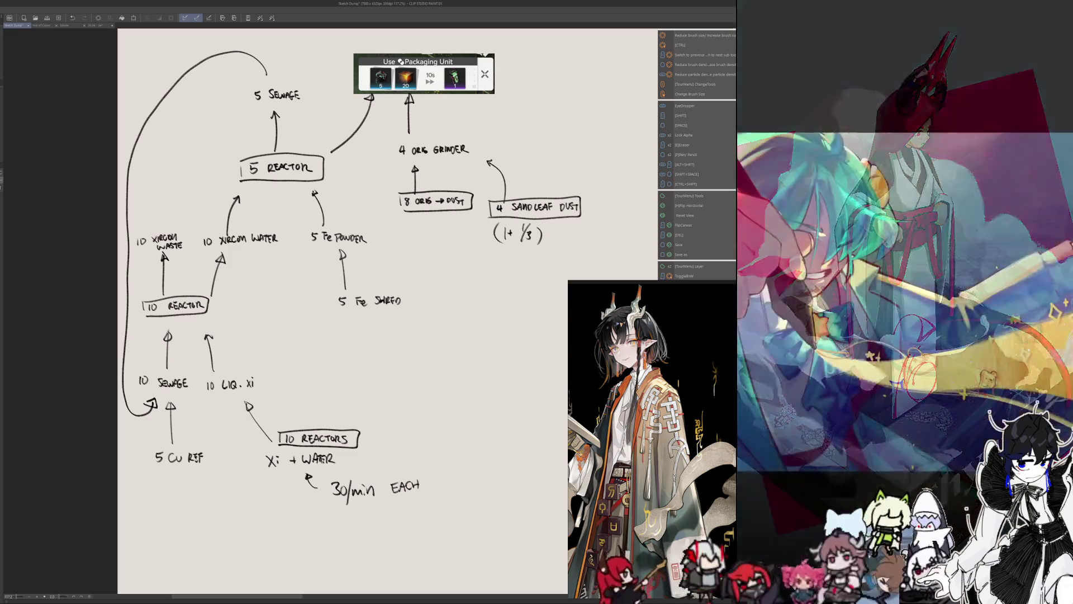
# - Box the 5 Cu REF note and draw an arrow from it down to Cu
pyautogui.moveTo(144, 440); pyautogui.dragTo(248, 476)
pyautogui.moveTo(241, 470); pyautogui.dragTo(266, 495)
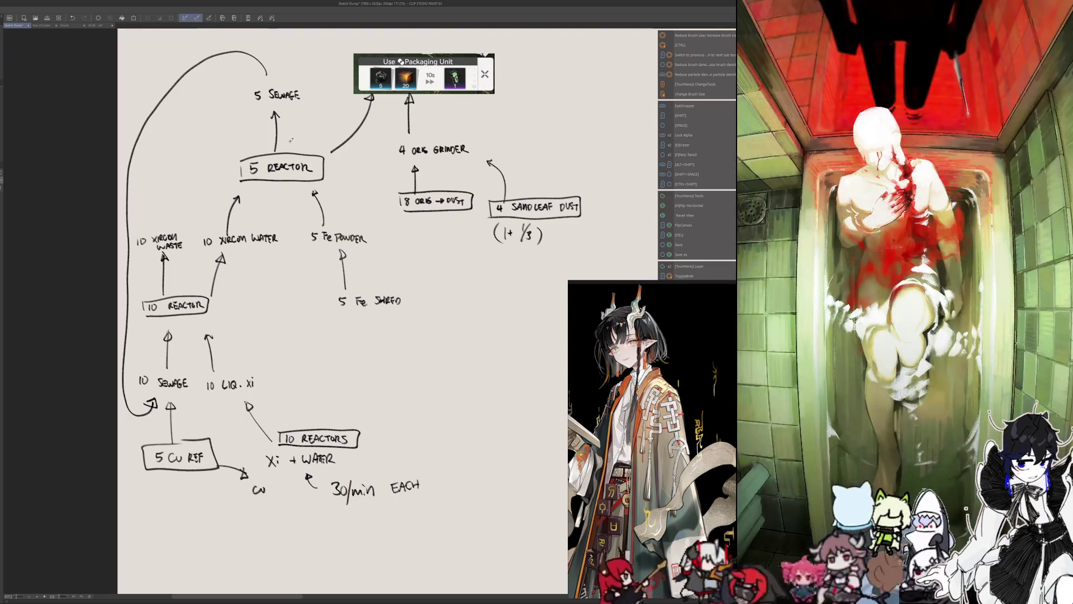
pyautogui.moveTo(260, 503); pyautogui.dragTo(340, 530)
# - Sketch an extra arrowhead and curved arrow, then erase both stray strokes
pyautogui.moveTo(476, 109)
pyautogui.mouseDown()
pyautogui.moveTo(484, 117)
pyautogui.moveTo(485, 106)
pyautogui.mouseUp()
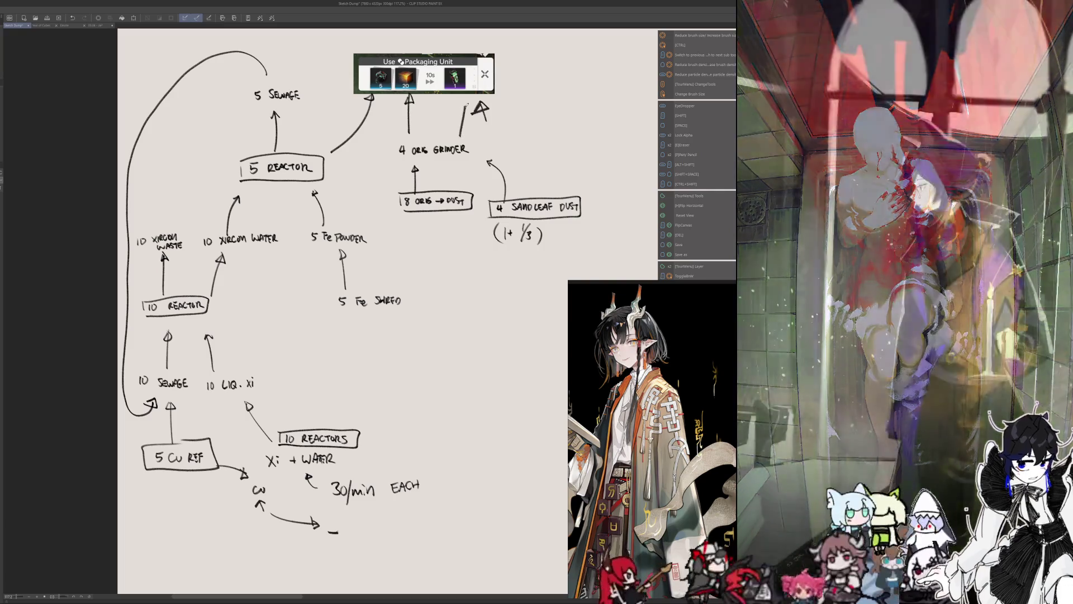
pyautogui.moveTo(345, 532); pyautogui.dragTo(372, 526)
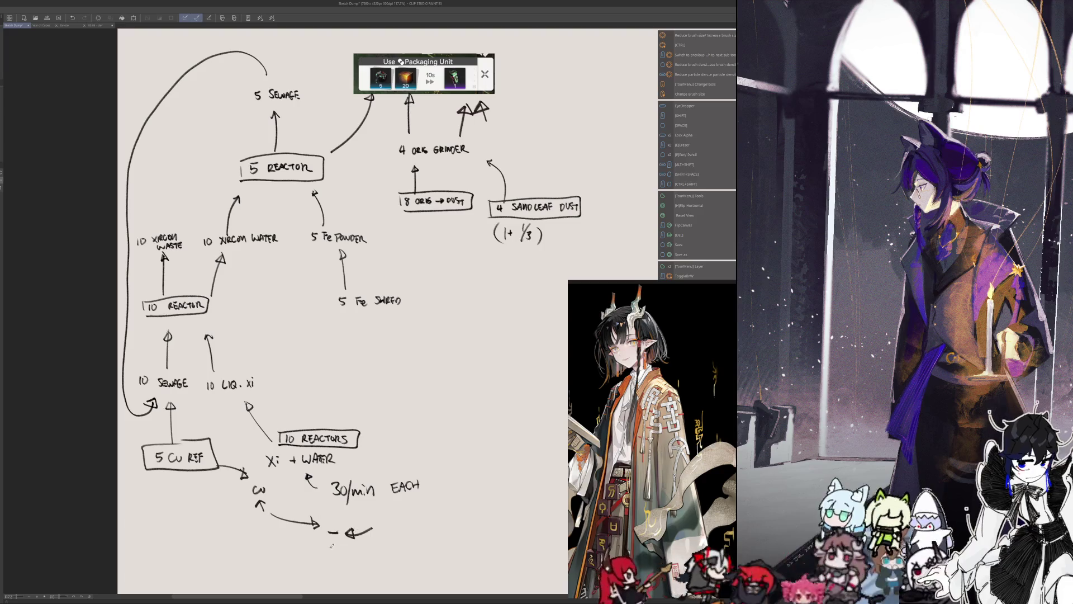
pyautogui.moveTo(267, 515); pyautogui.dragTo(372, 532)
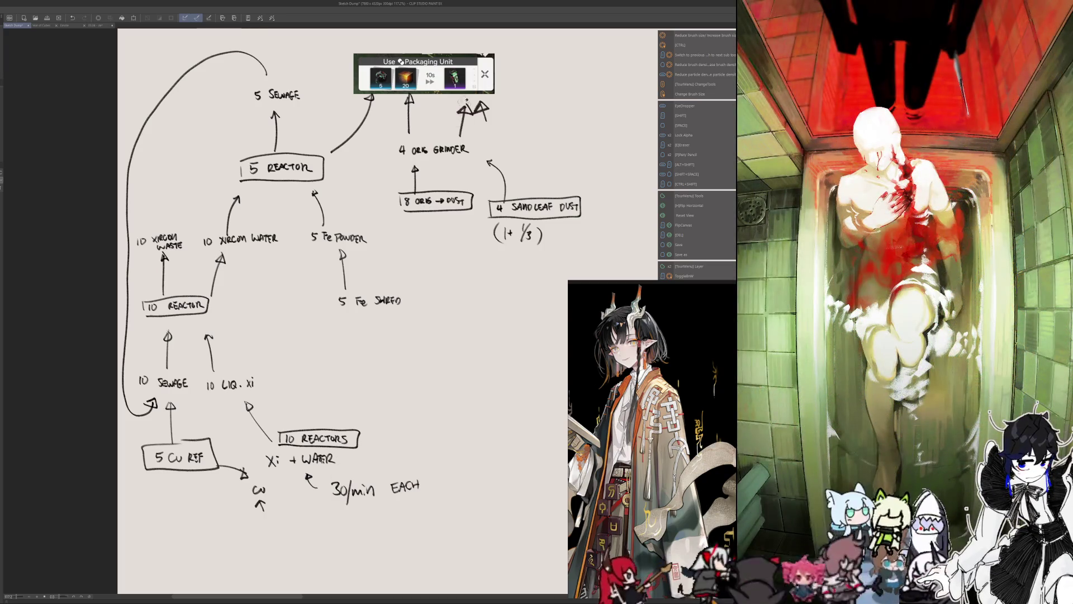
pyautogui.moveTo(466, 103)
pyautogui.mouseDown()
pyautogui.moveTo(461, 117)
pyautogui.moveTo(484, 119)
pyautogui.mouseUp()
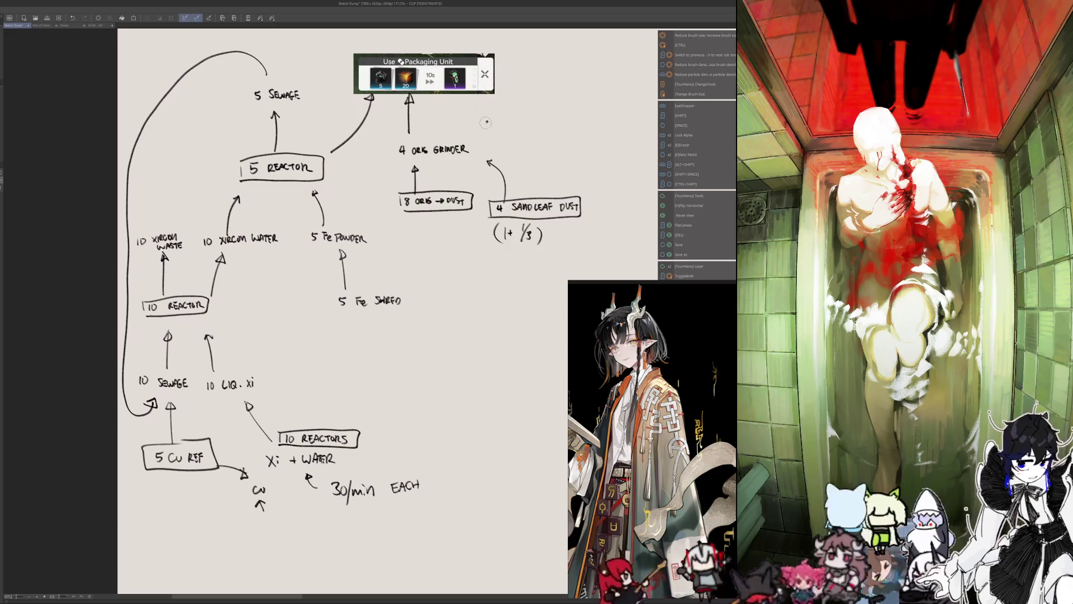
pyautogui.moveTo(417, 456); pyautogui.dragTo(494, 440)
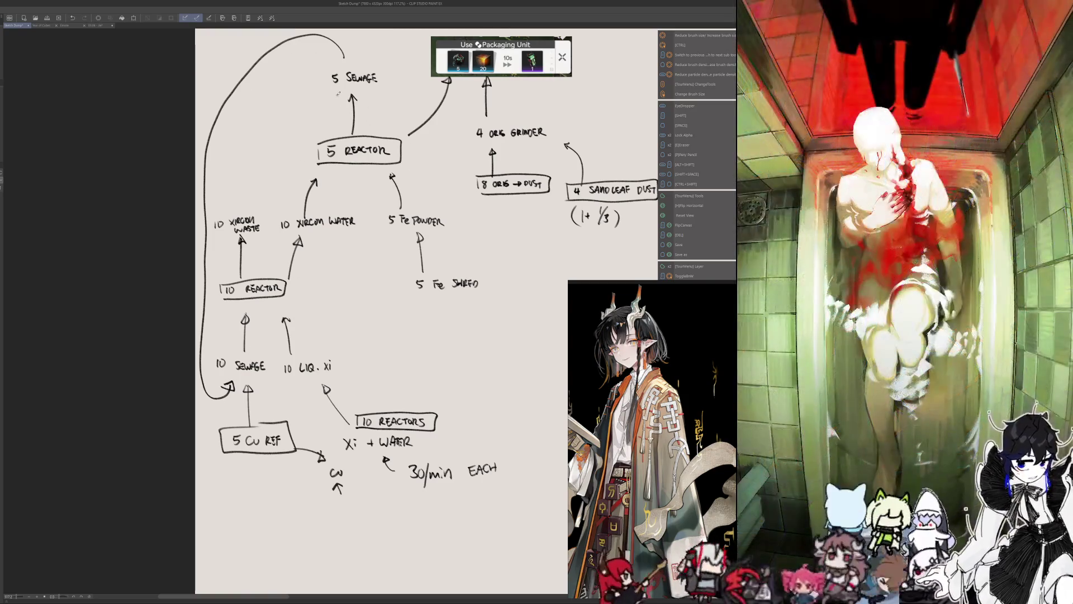
# - Box 10 XIRCON WASTE, add two small boxes above with upward arrows and write 10
pyautogui.moveTo(215, 206)
pyautogui.mouseDown()
pyautogui.moveTo(214, 235)
pyautogui.moveTo(267, 220)
pyautogui.moveTo(229, 208)
pyautogui.moveTo(235, 190)
pyautogui.mouseUp()
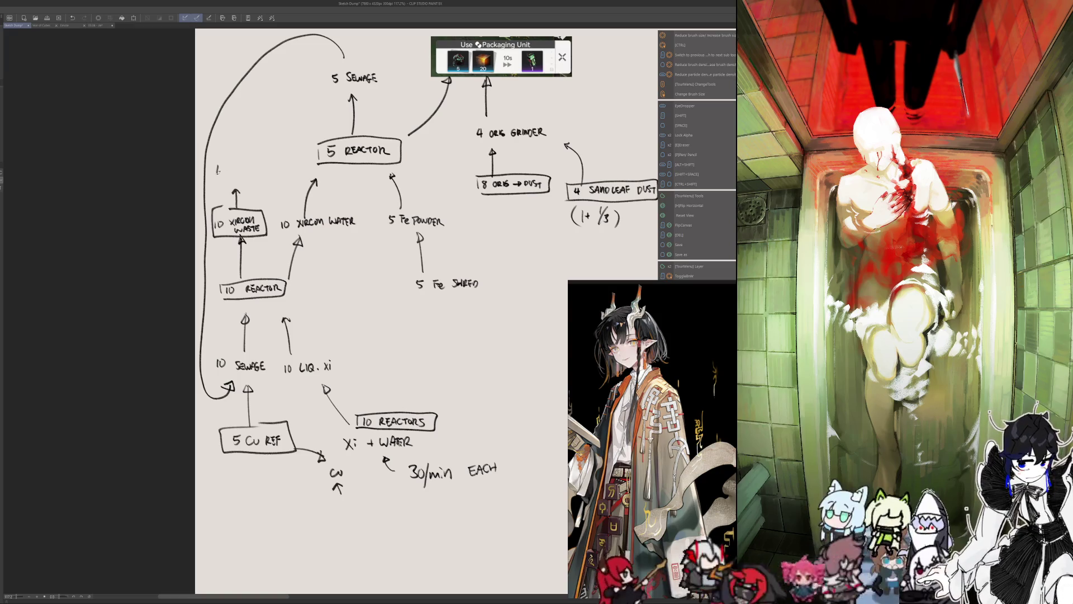
pyautogui.moveTo(223, 153); pyautogui.dragTo(223, 161)
pyautogui.moveTo(228, 154); pyautogui.dragTo(229, 154)
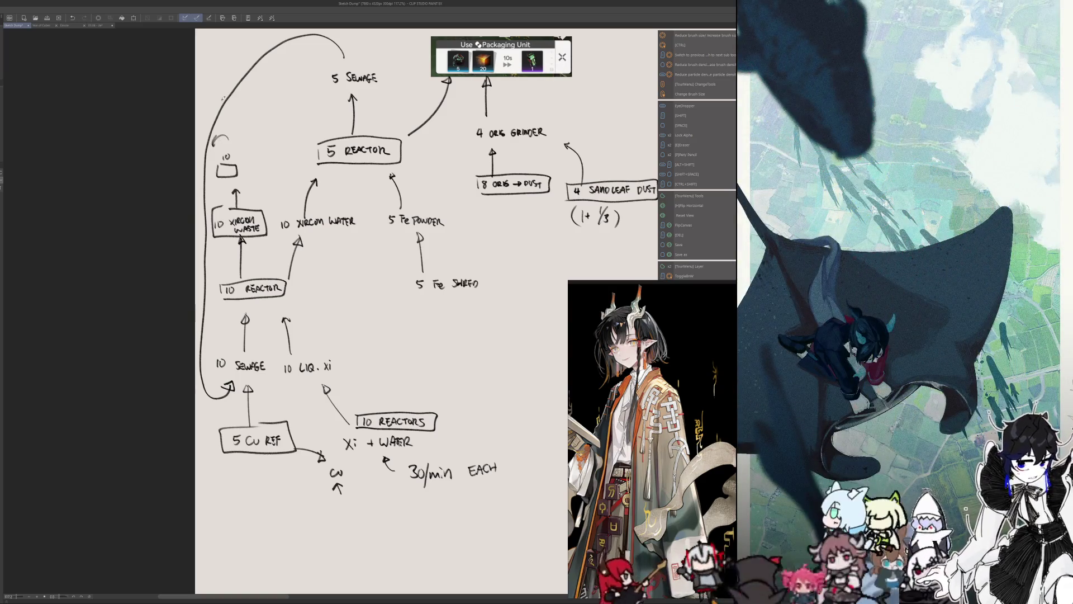
pyautogui.moveTo(218, 98); pyautogui.dragTo(217, 61)
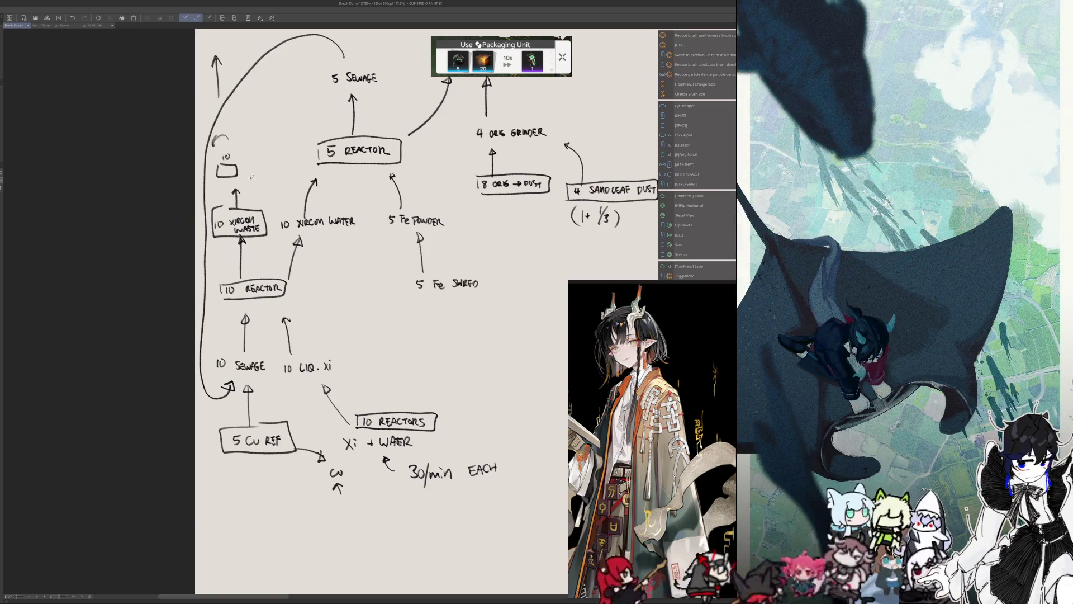
pyautogui.moveTo(243, 160); pyautogui.dragTo(242, 102)
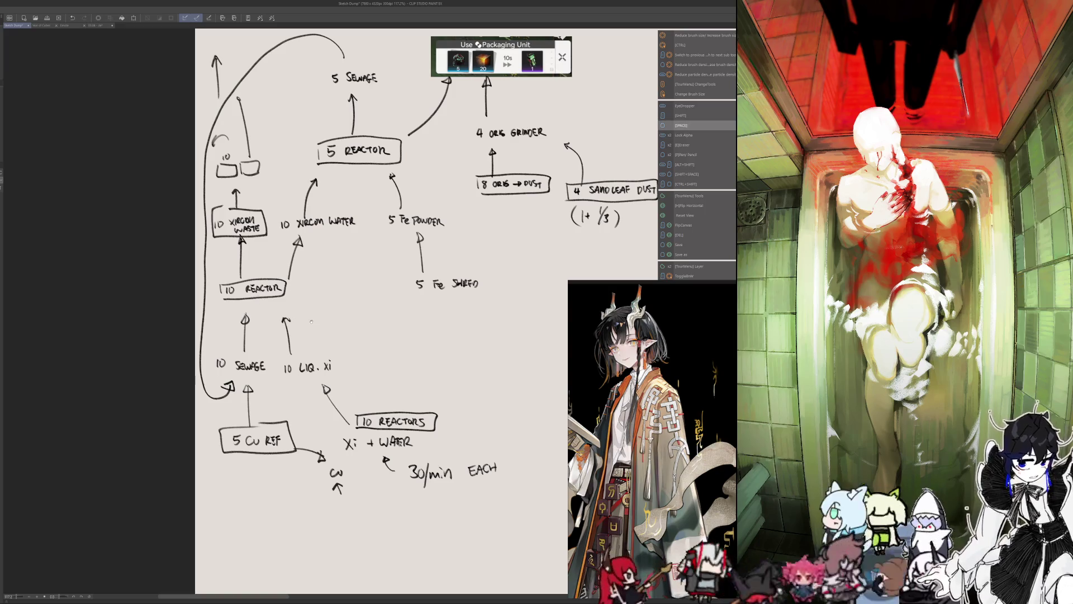
pyautogui.scroll(-1, 189, 350)
pyautogui.scroll(-1, 189, 351)
pyautogui.scroll(-1, 188, 351)
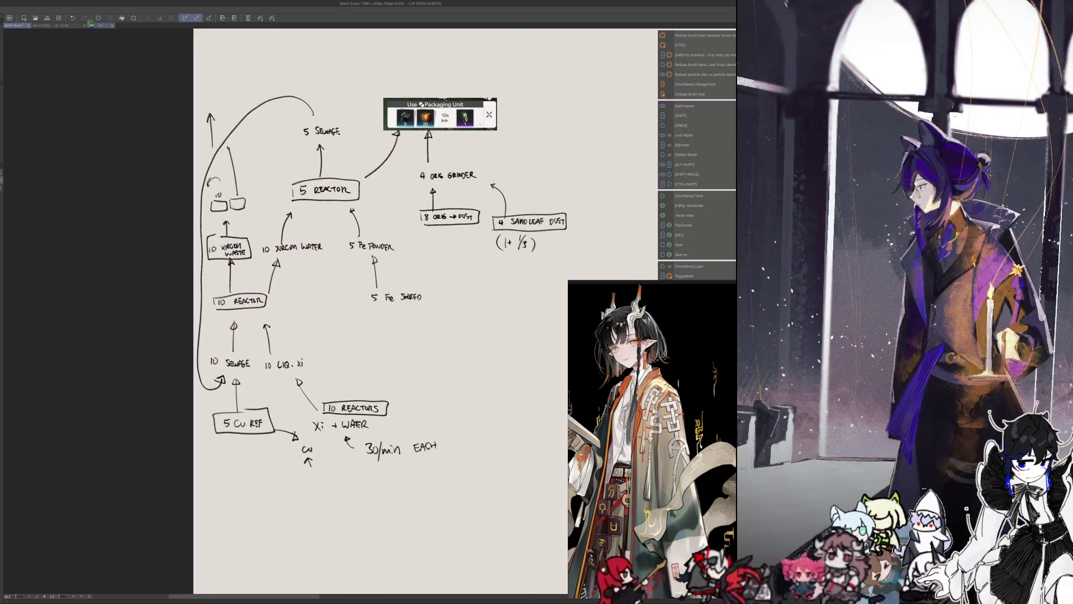
# - Return to the character illustration, bring the face into view mirrored and cycle the tool switcher
pyautogui.hotkey('ctrl', 'Tab')
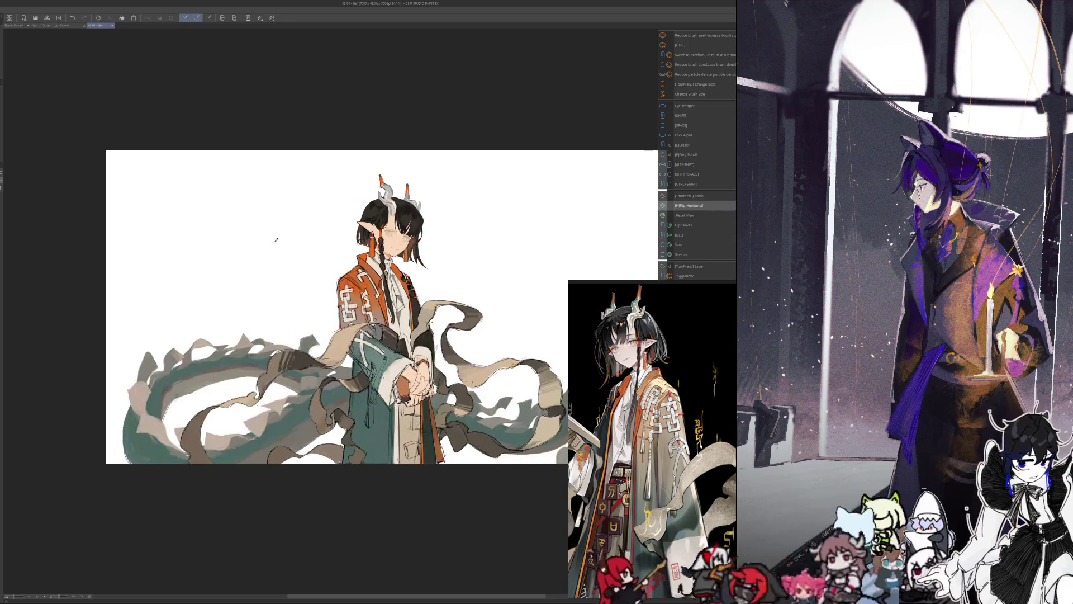
pyautogui.scroll(5, 269, 213)
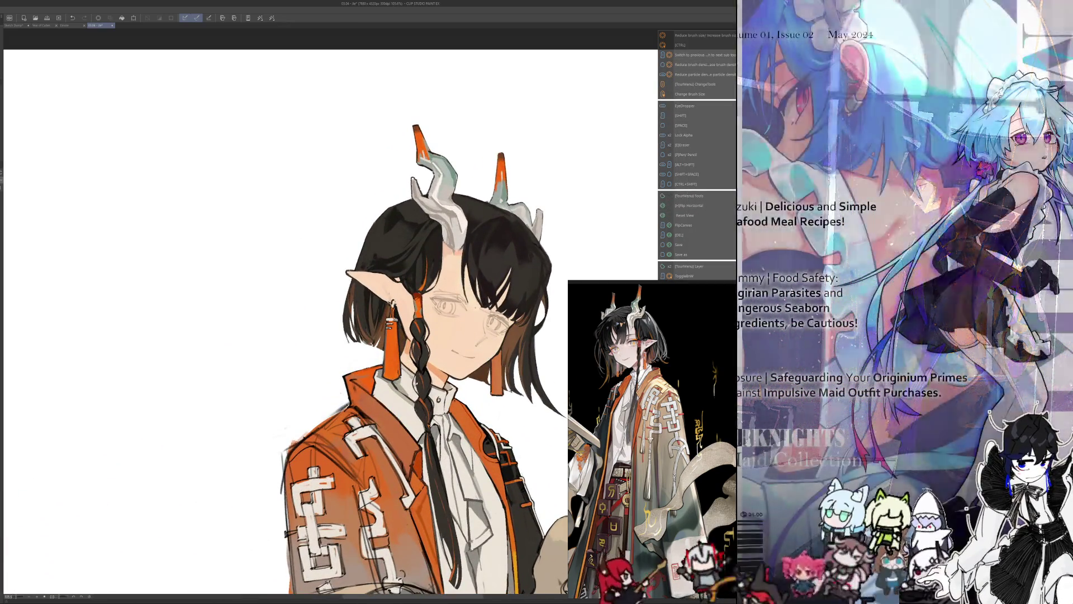
pyautogui.moveTo(336, 335); pyautogui.dragTo(326, 271)
pyautogui.scroll(2, 394, 322)
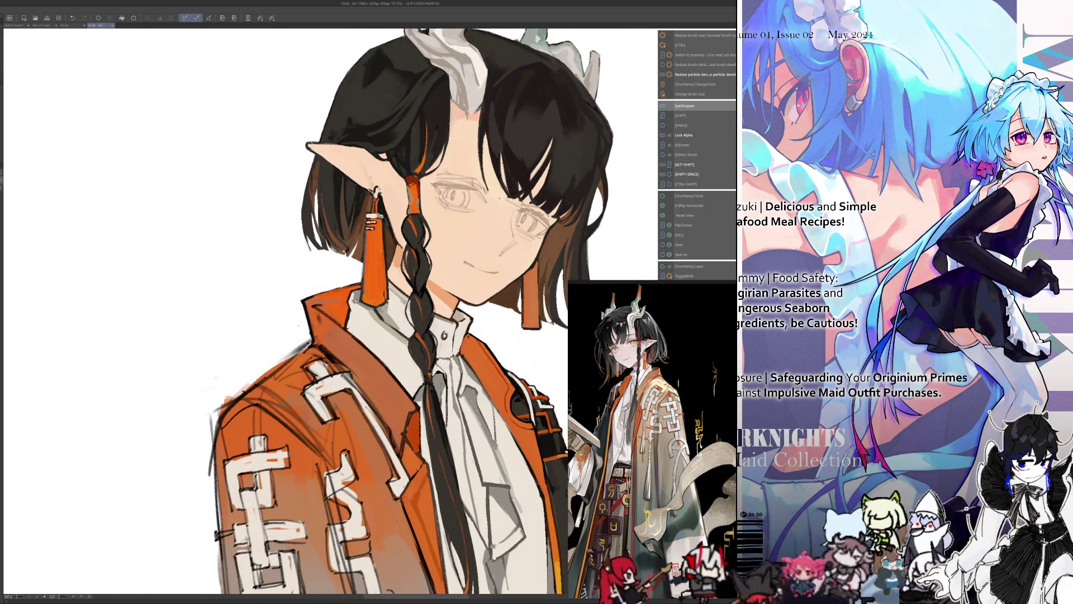
pyautogui.press('h')
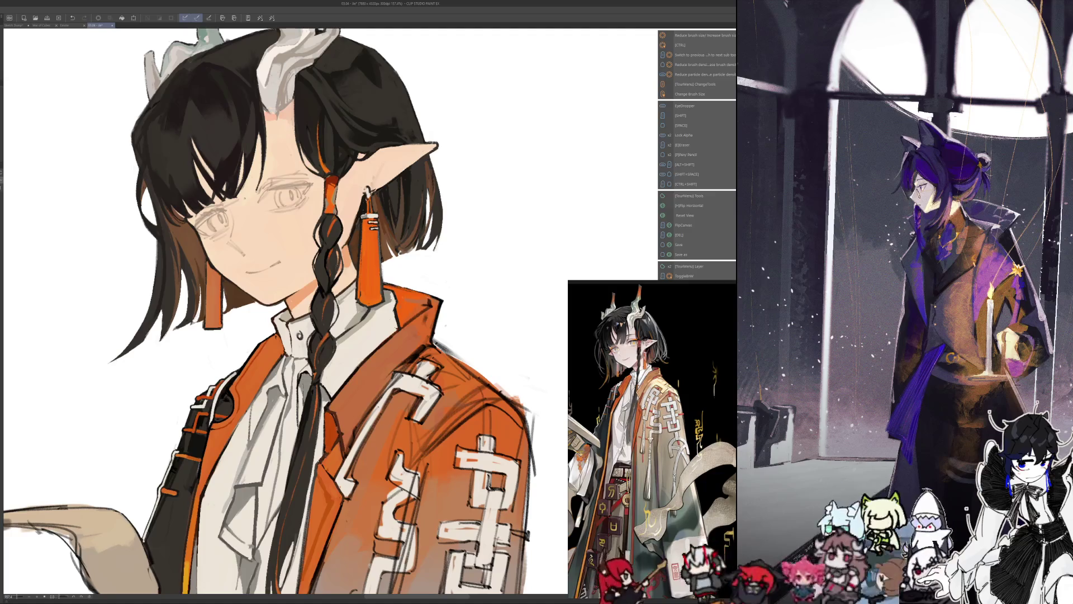
pyautogui.press('Tab')
pyautogui.press('Escape')
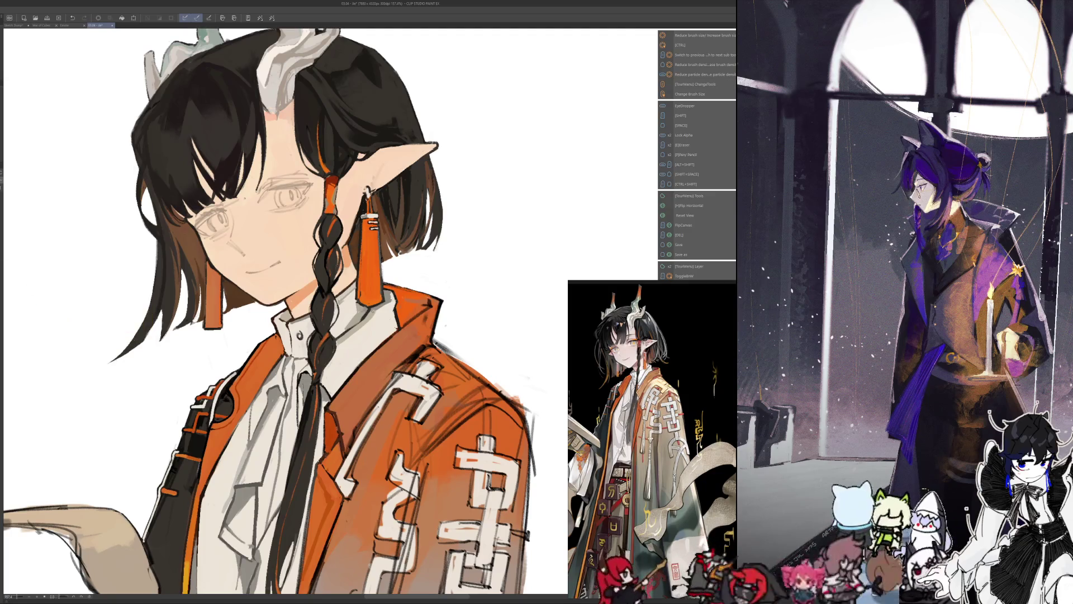
pyautogui.press('Tab')
pyautogui.press('Escape')
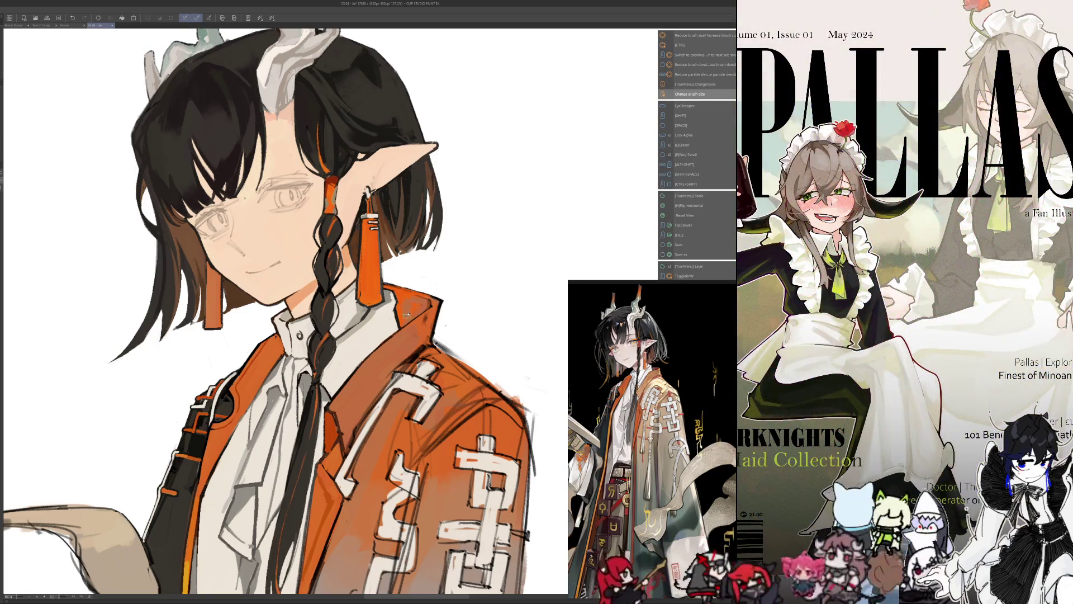
# - Resize the brush, mirror the character back and sample a colour to resume painting
pyautogui.moveTo(414, 308); pyautogui.dragTo(394, 310)
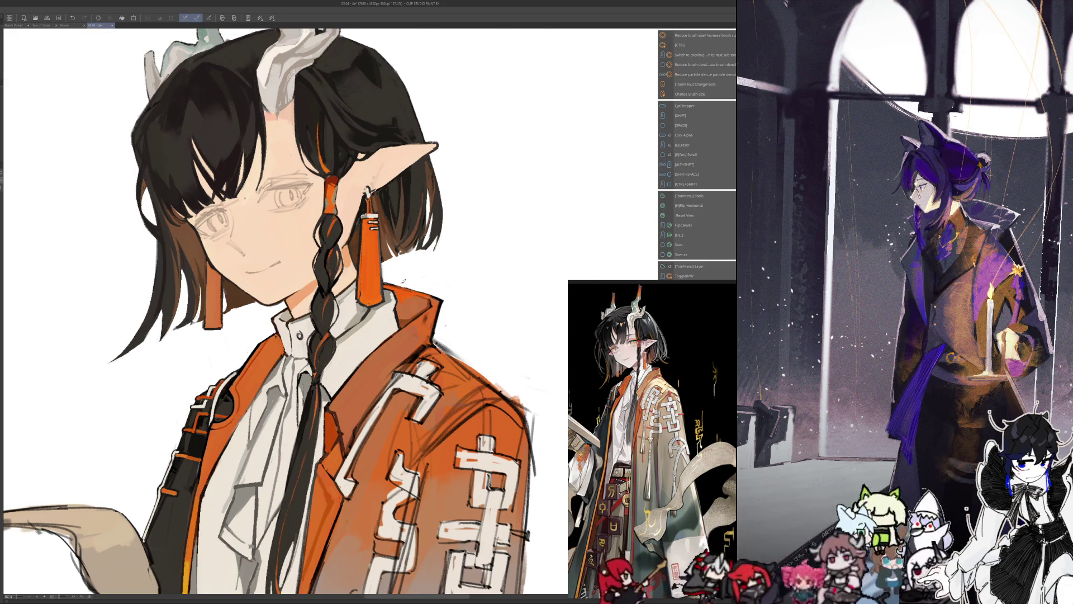
pyautogui.press('h')
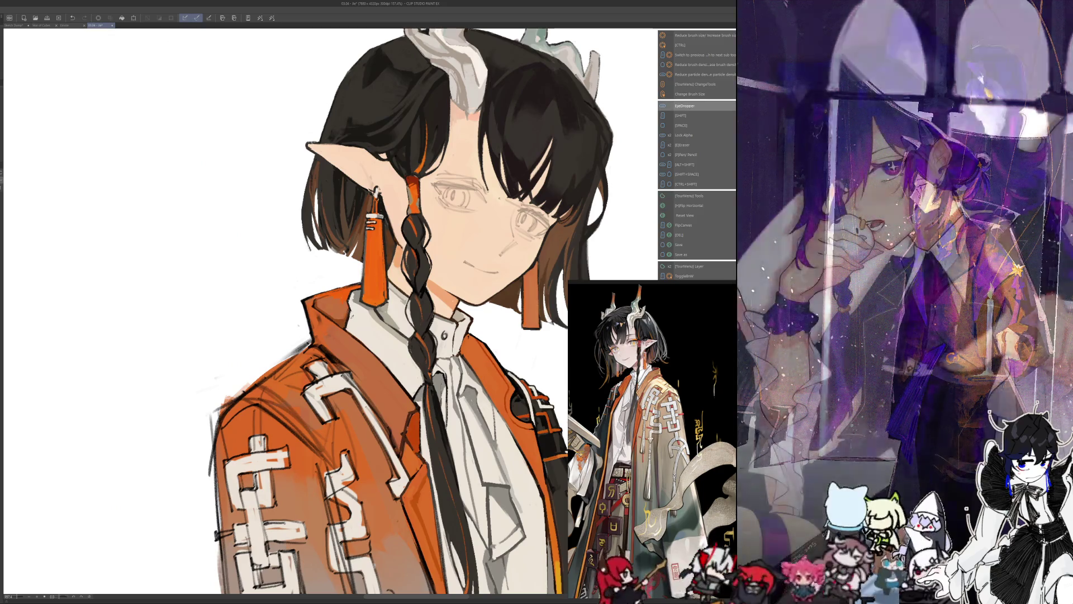
pyautogui.press('alt')
pyautogui.press('alt')
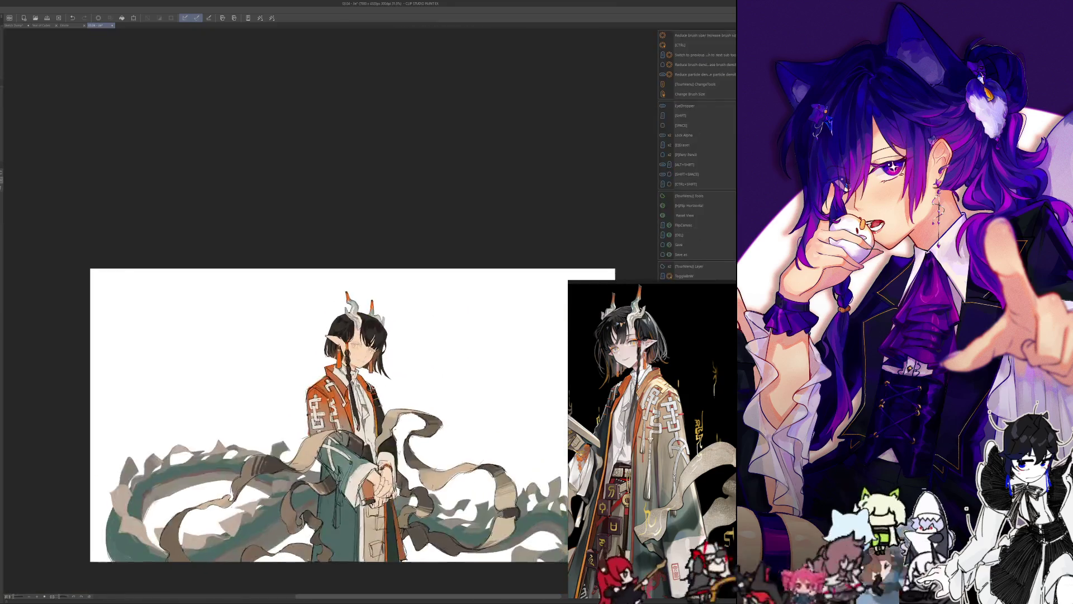
# - Shade the face with colours sampled from it, mirroring the canvas to check
pyautogui.press('h')
pyautogui.scroll(3, 380, 314)
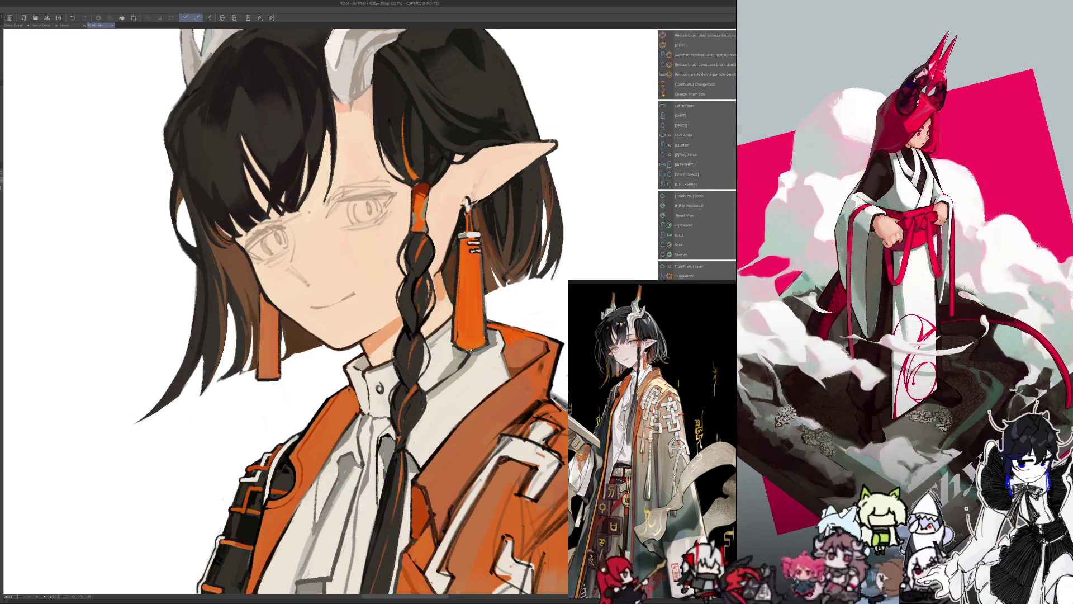
pyautogui.press('i')
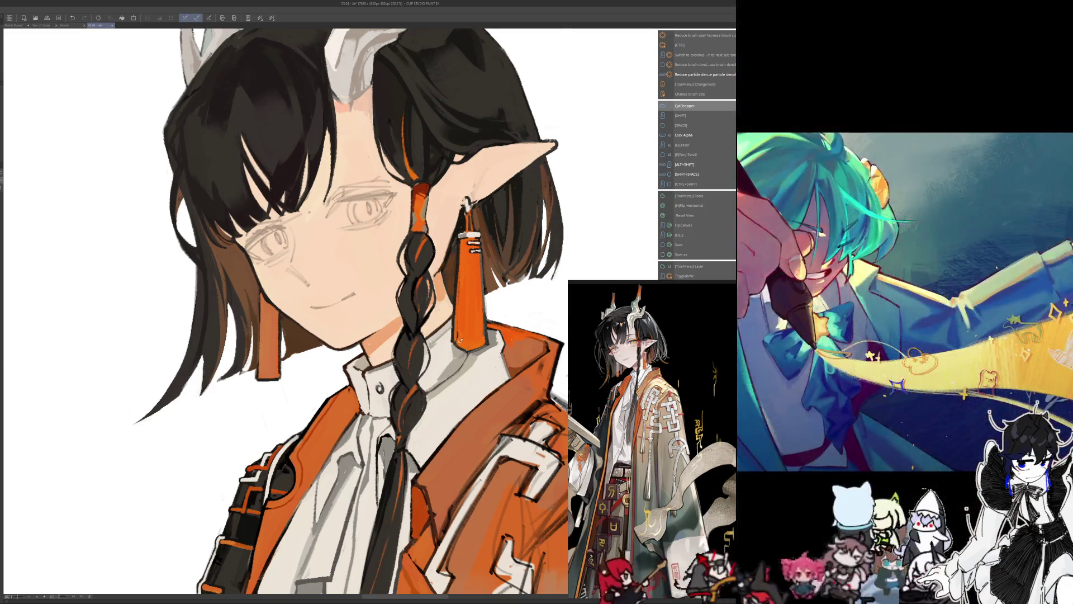
pyautogui.press('h')
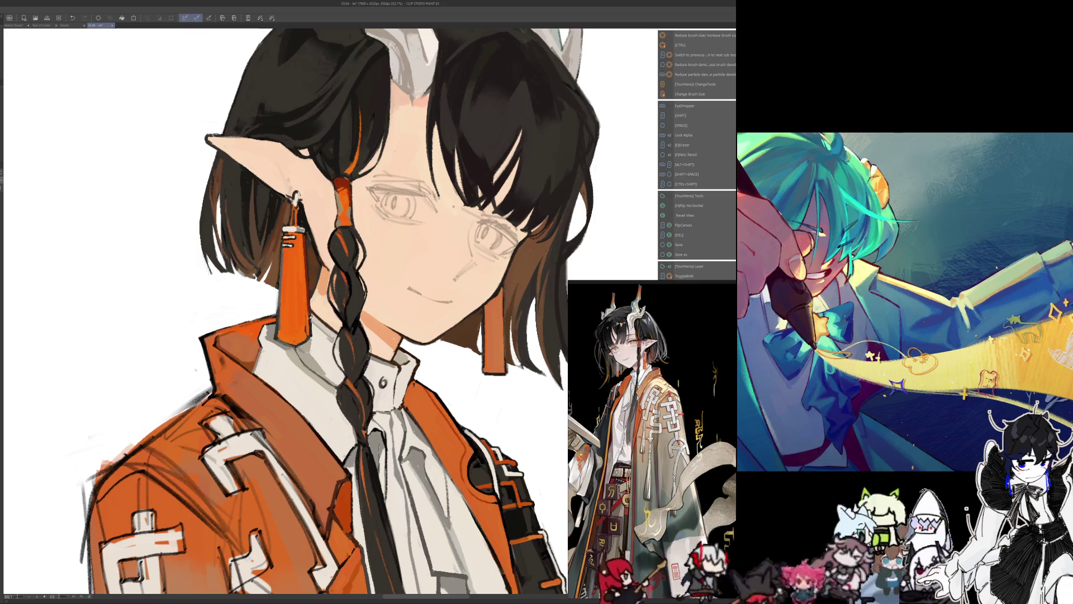
pyautogui.press('i')
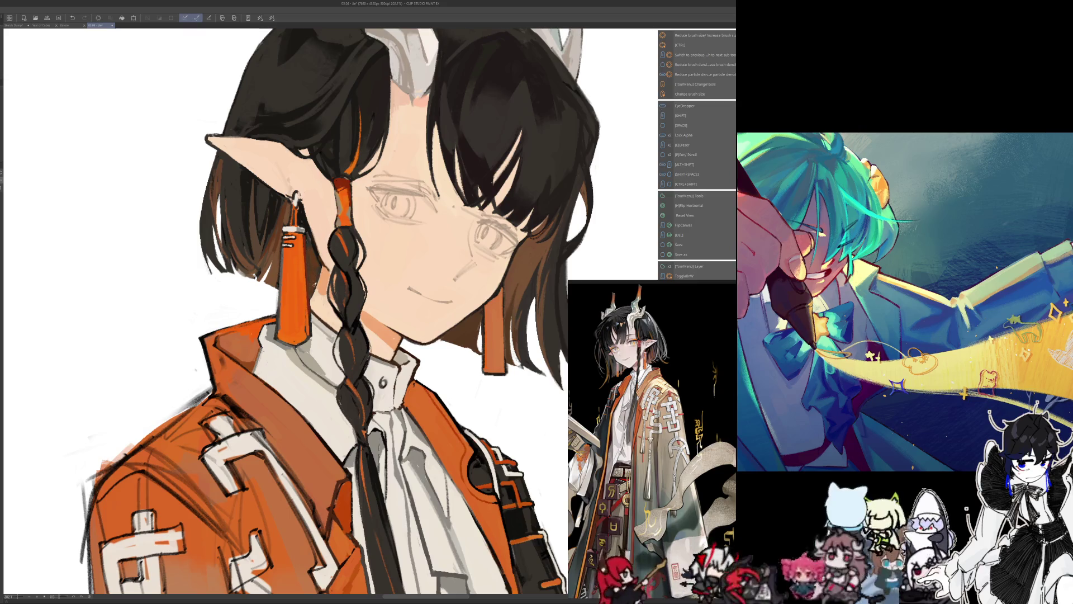
pyautogui.press('i')
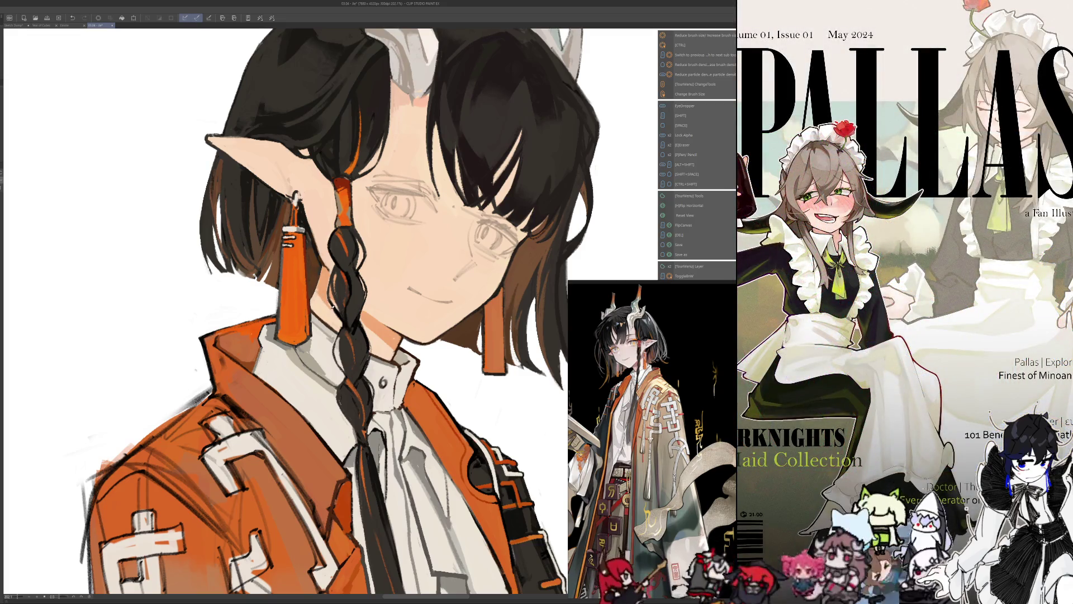
pyautogui.press('alt')
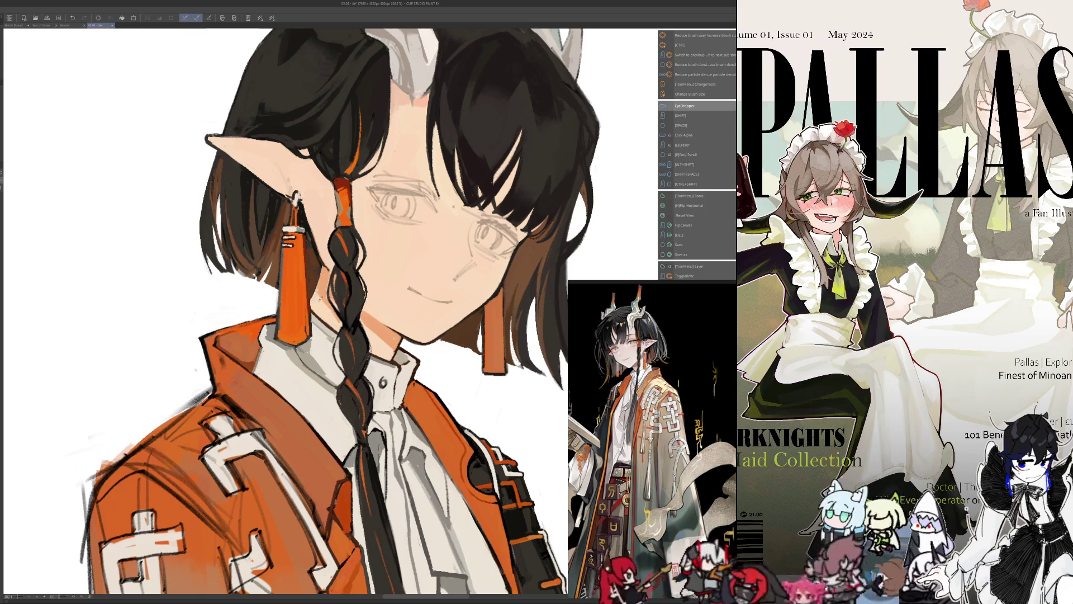
pyautogui.press('alt')
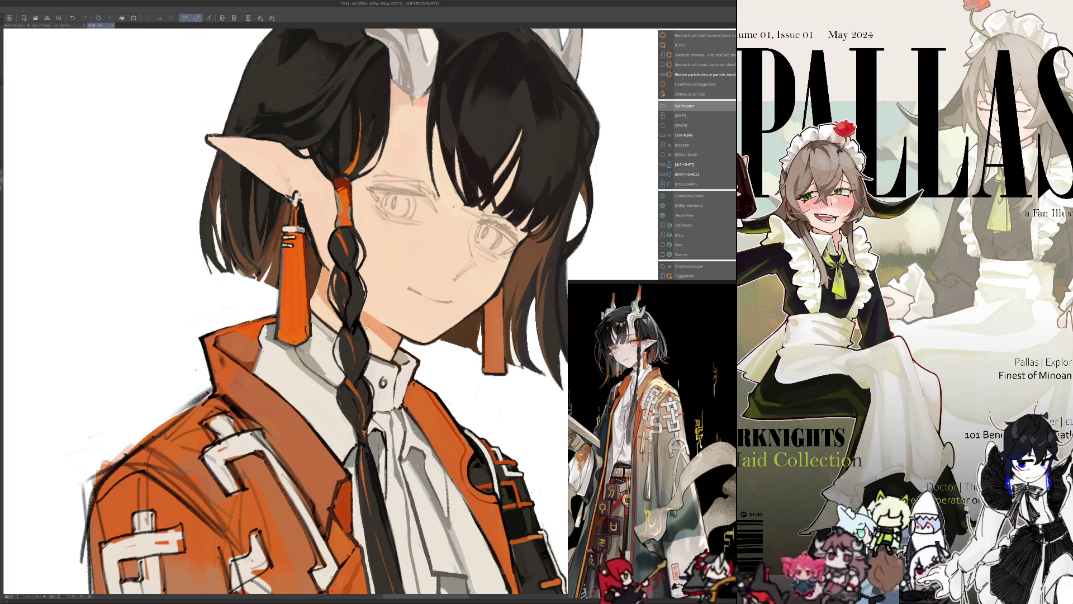
# - Work the other side of the face and hair with sampled colours and a resized brush
pyautogui.press('h')
pyautogui.moveTo(327, 311); pyautogui.dragTo(350, 304)
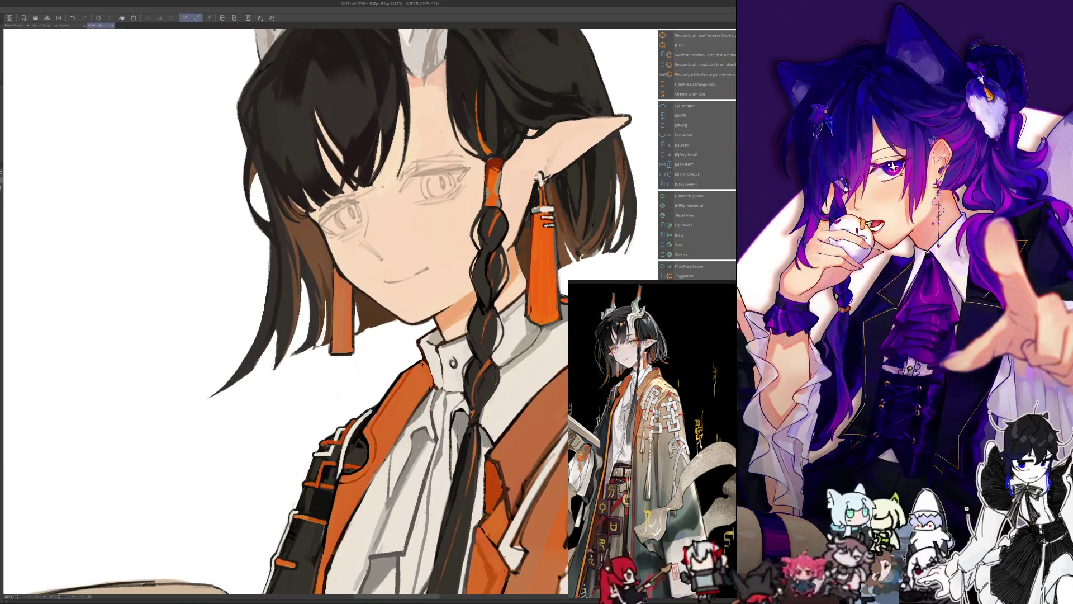
pyautogui.press('alt')
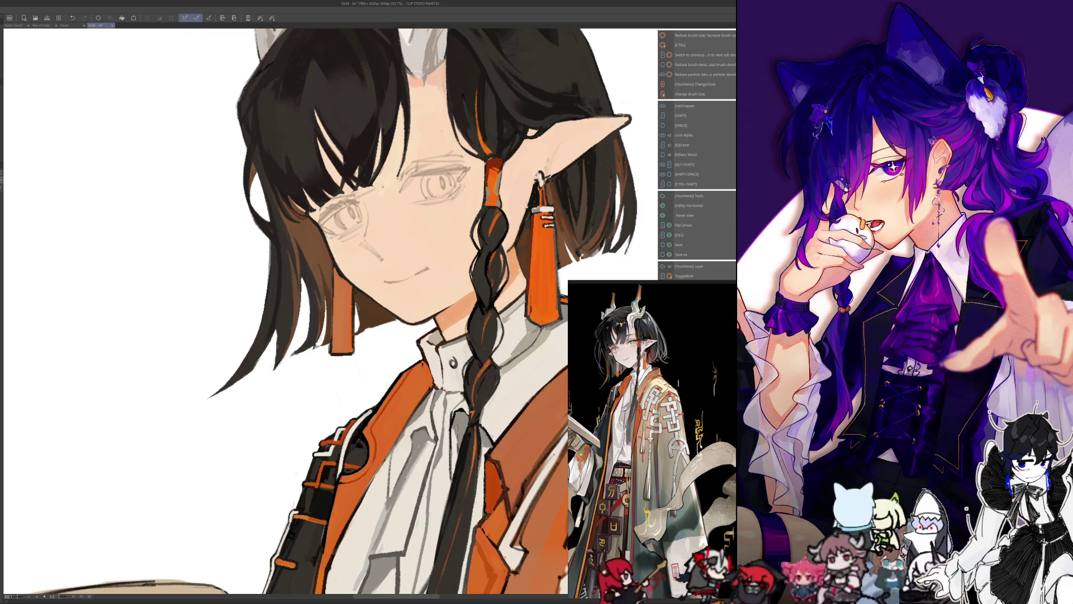
pyautogui.press('h')
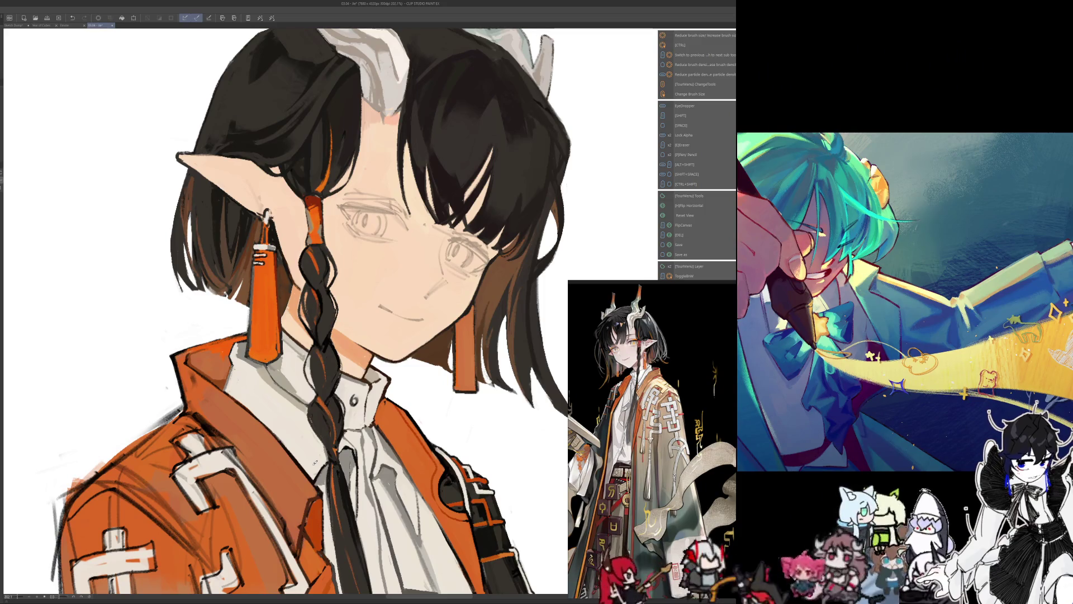
pyautogui.press('space')
pyautogui.press('alt')
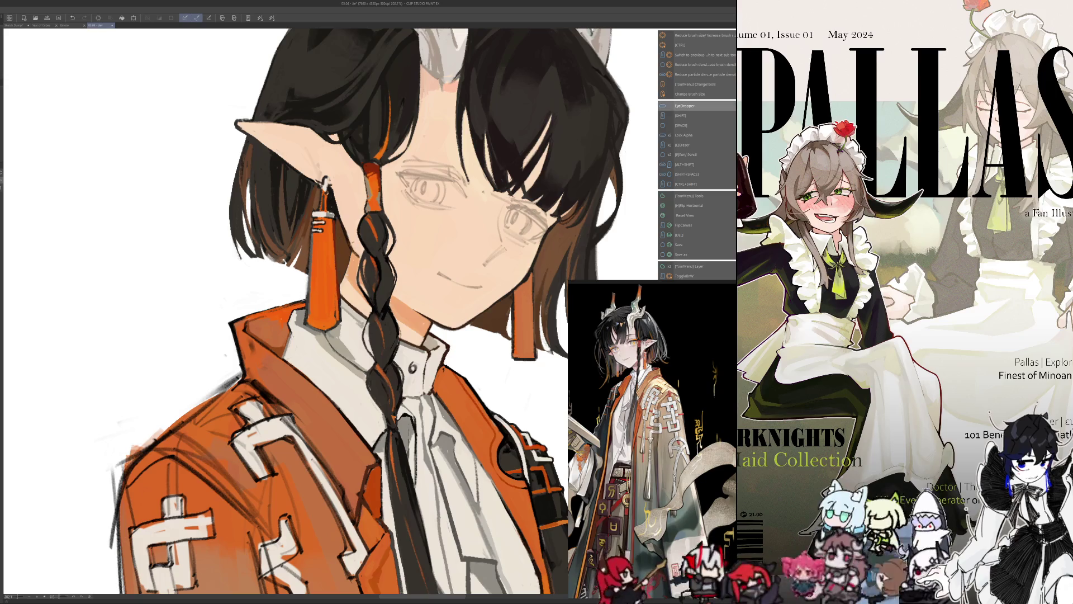
pyautogui.press(']')
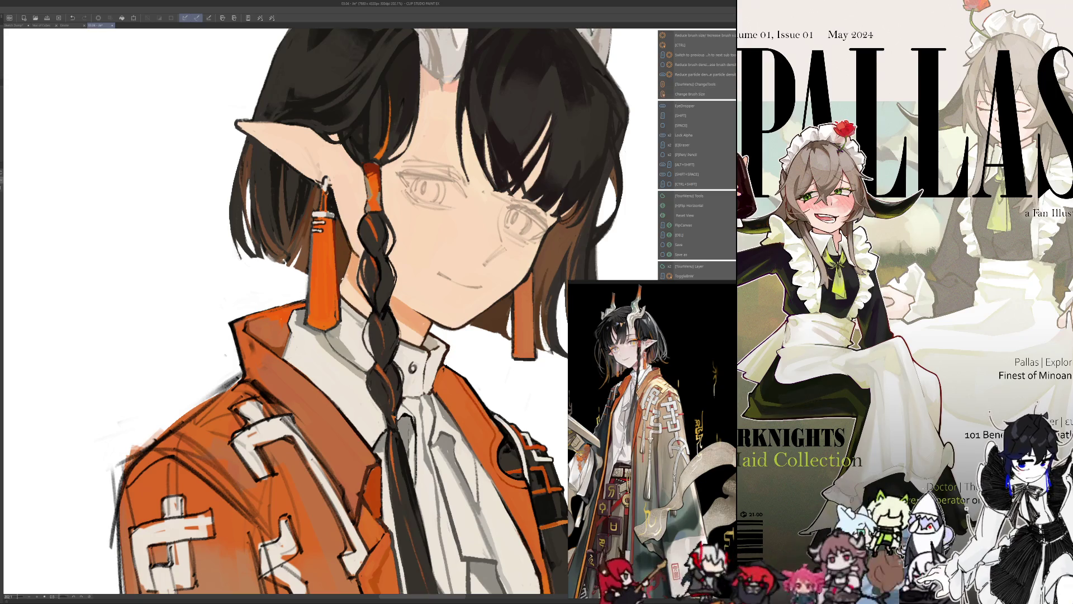
pyautogui.press('i')
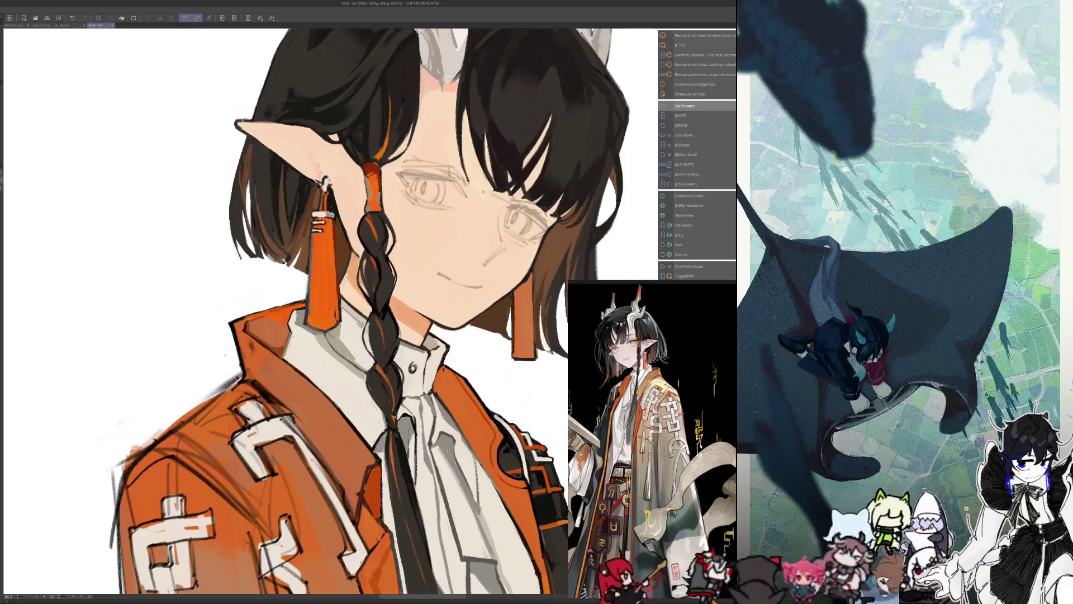
pyautogui.scroll(-1, 274, 498)
pyautogui.scroll(-4, 275, 498)
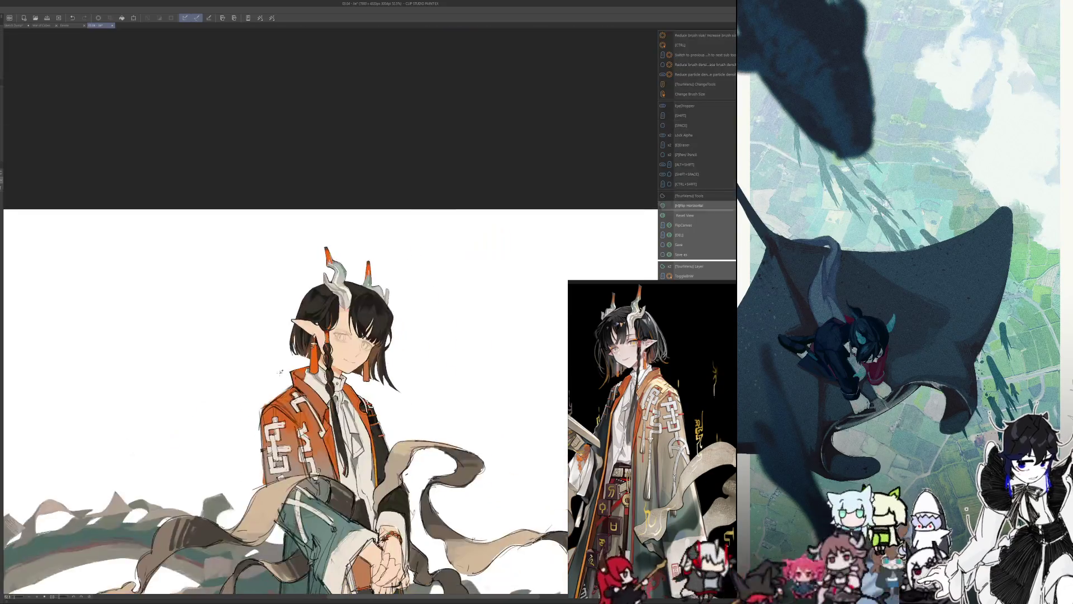
pyautogui.scroll(1, 274, 498)
pyautogui.scroll(2, 275, 497)
pyautogui.scroll(3, 339, 322)
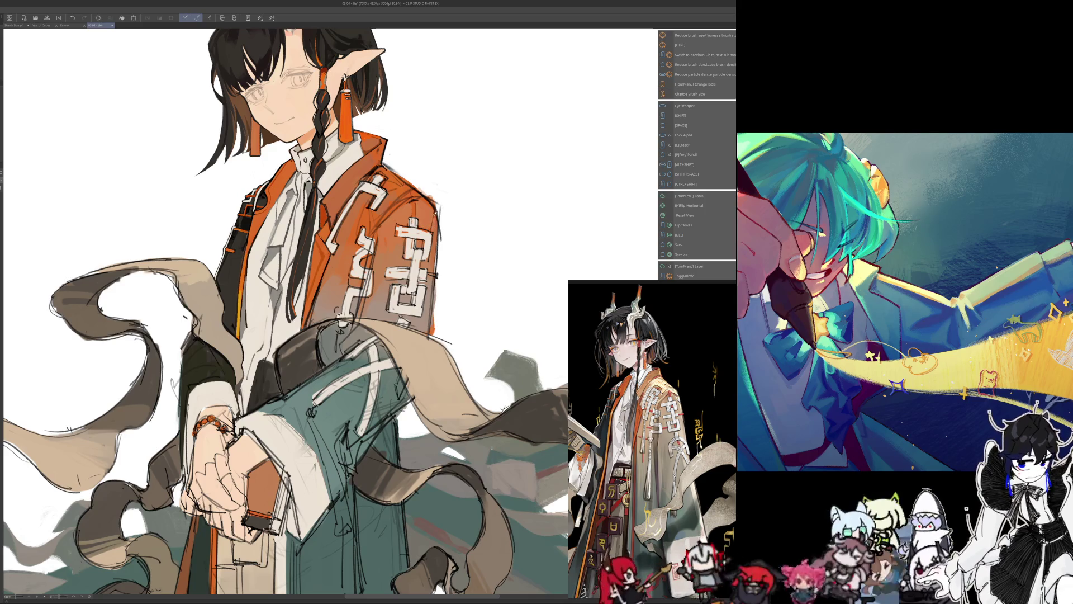
# - Mirror the view of the whole figure while rendering the torso and hands
pyautogui.press('h')
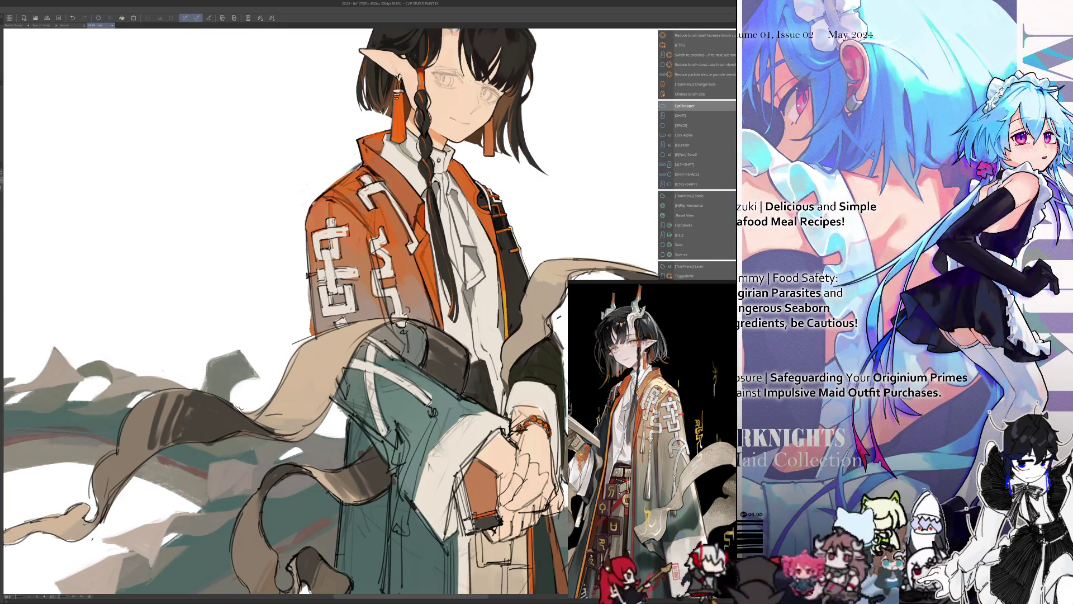
# - Touch up the jacket sleeve and hands with sampled jacket colours, mirroring the figure, then summon the tool switcher
pyautogui.hotkey('ctrl', 'alt')
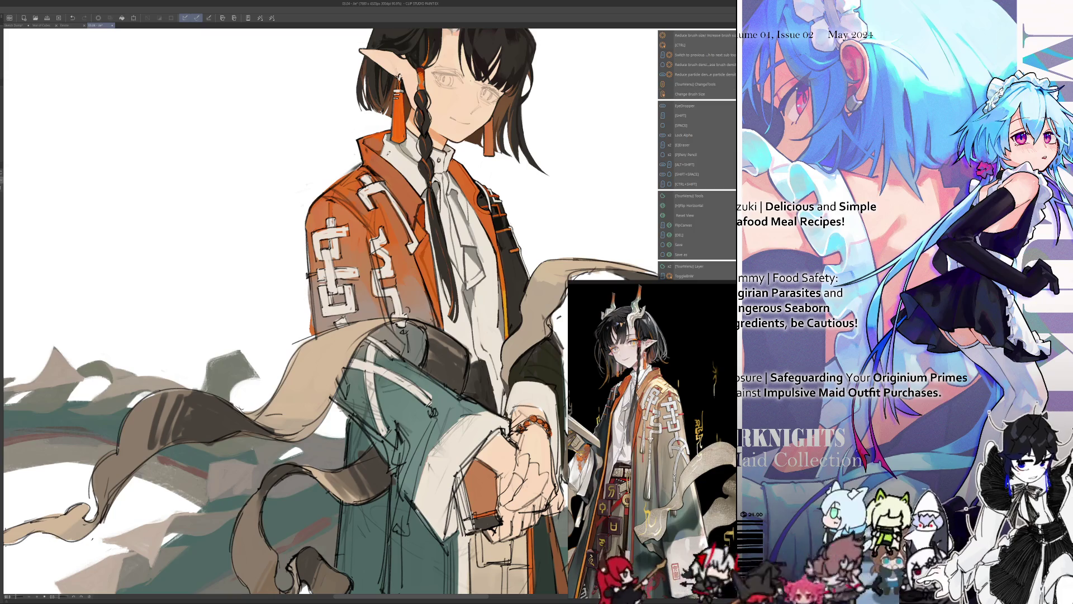
pyautogui.press('h')
pyautogui.press('h')
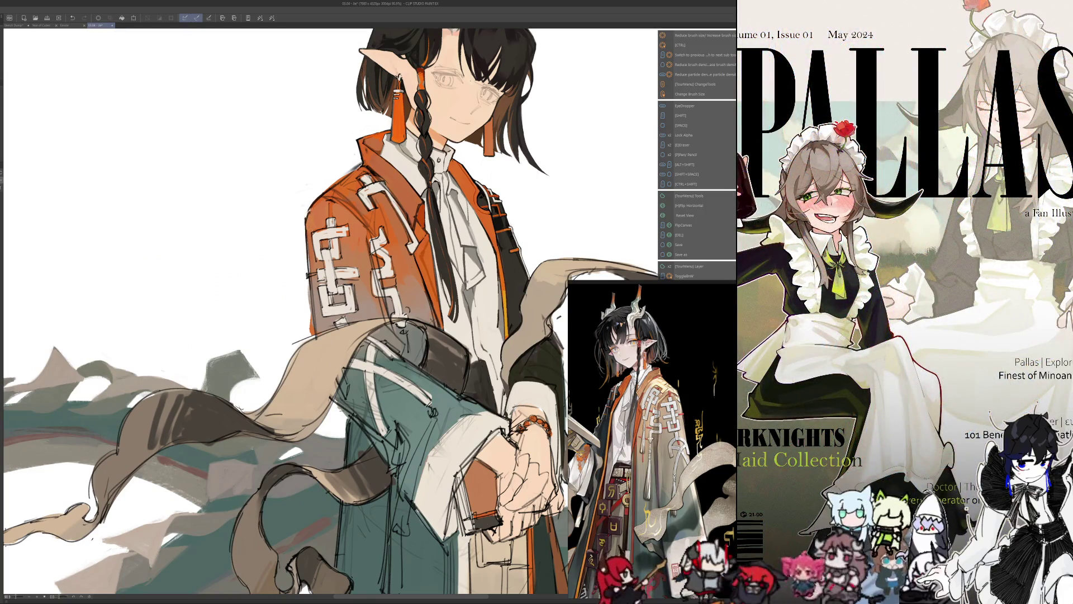
pyautogui.hotkey('ctrl', 'alt')
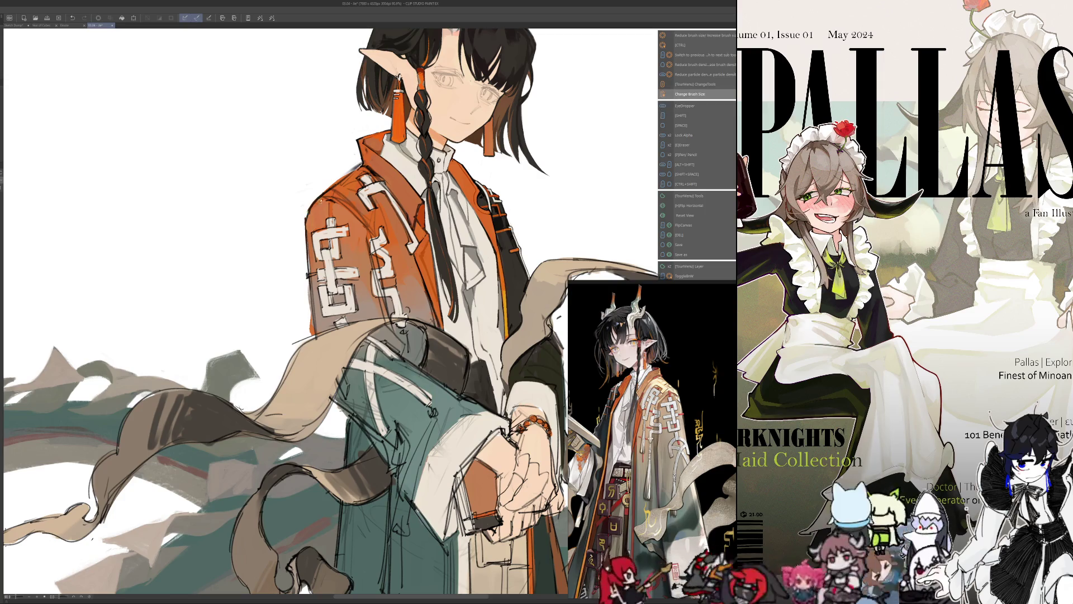
pyautogui.hotkey('ctrl', 'alt')
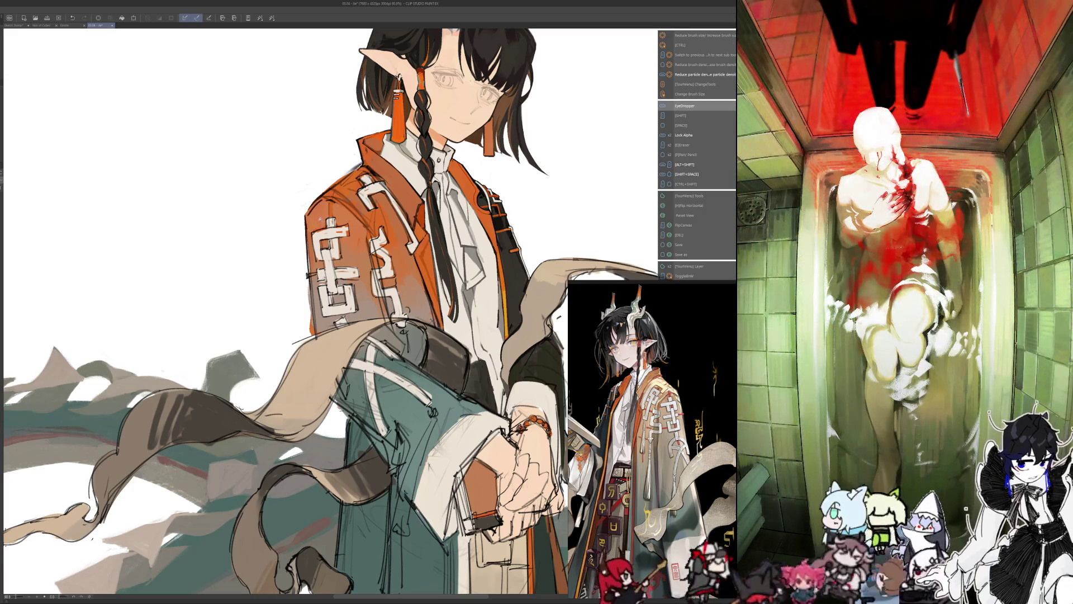
pyautogui.press('h')
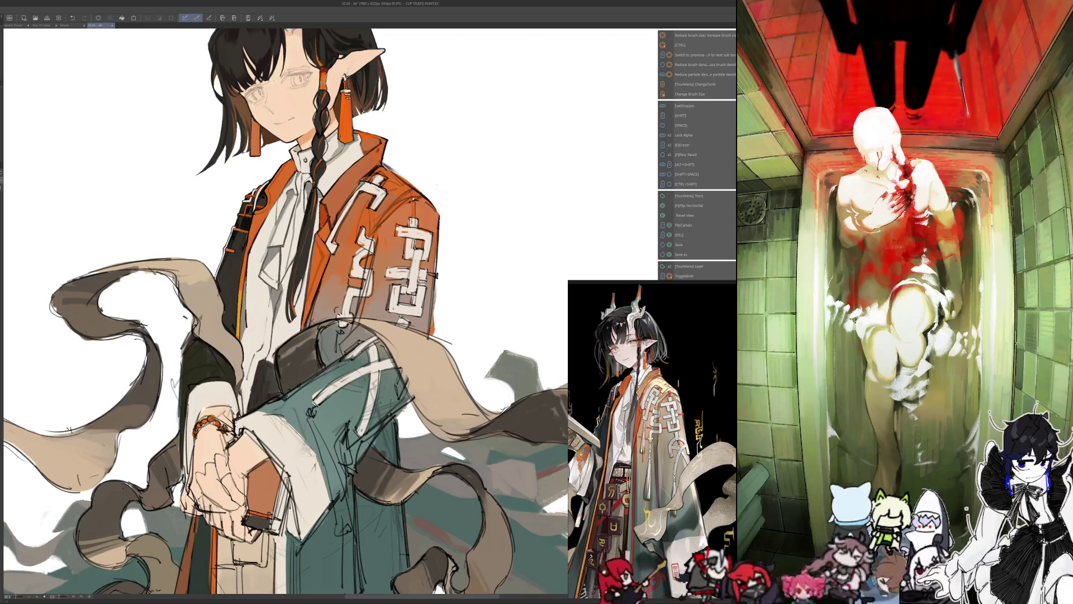
pyautogui.press('alt')
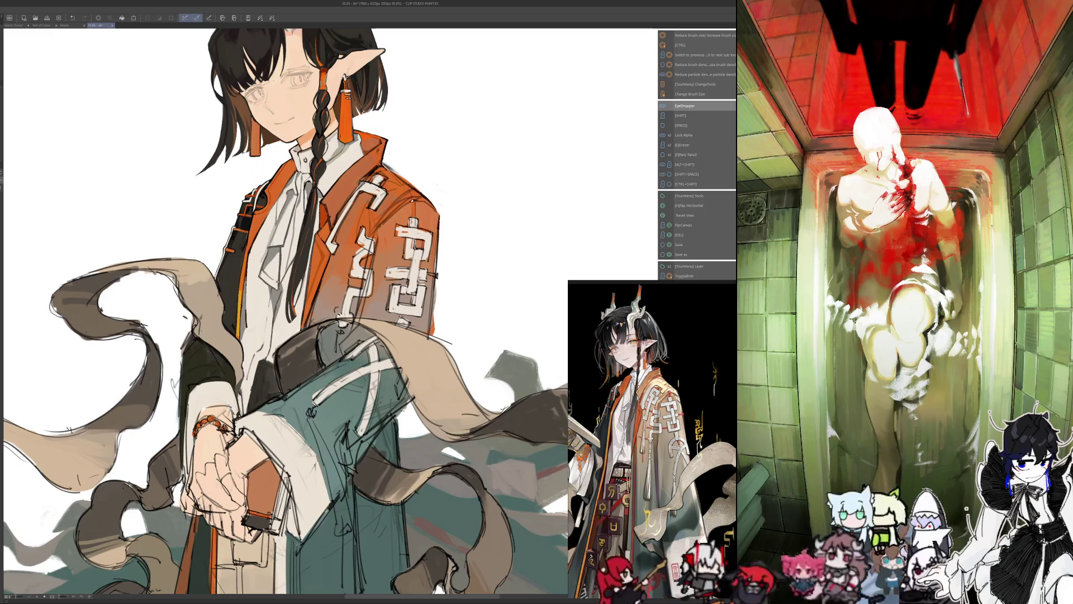
pyautogui.press('alt')
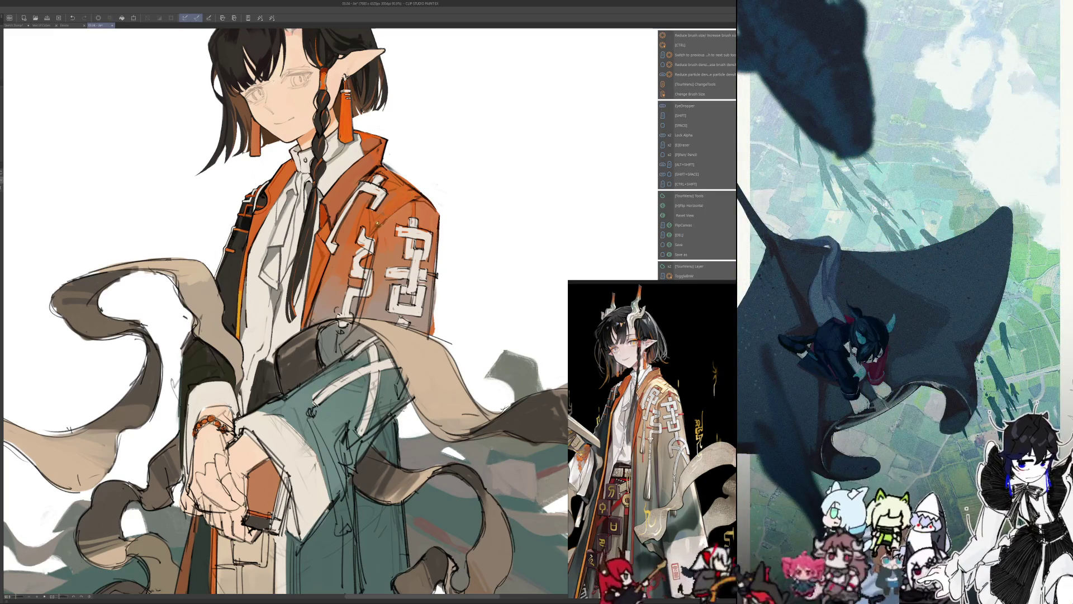
pyautogui.press('alt')
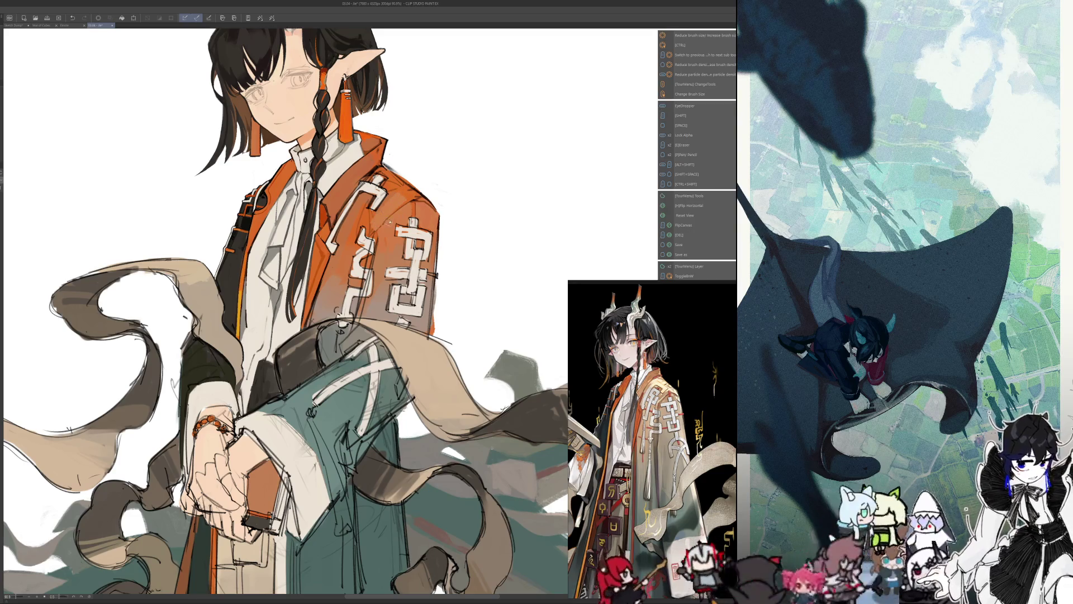
pyautogui.press('F1')
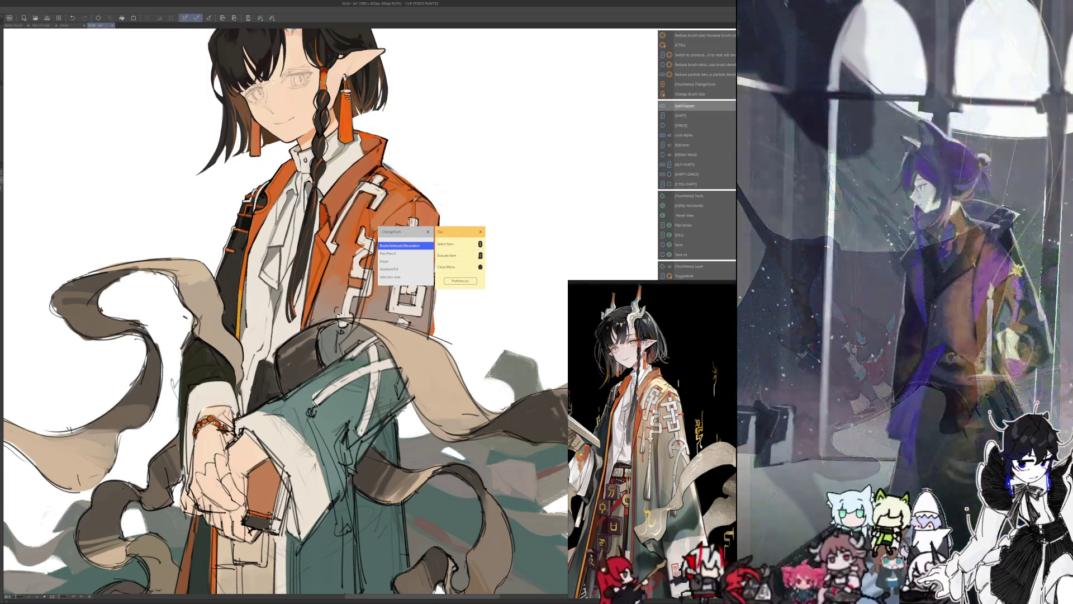
# - Refine the jacket and cloth with sampled colours, then bring up the white-haired reference image
pyautogui.press('Escape')
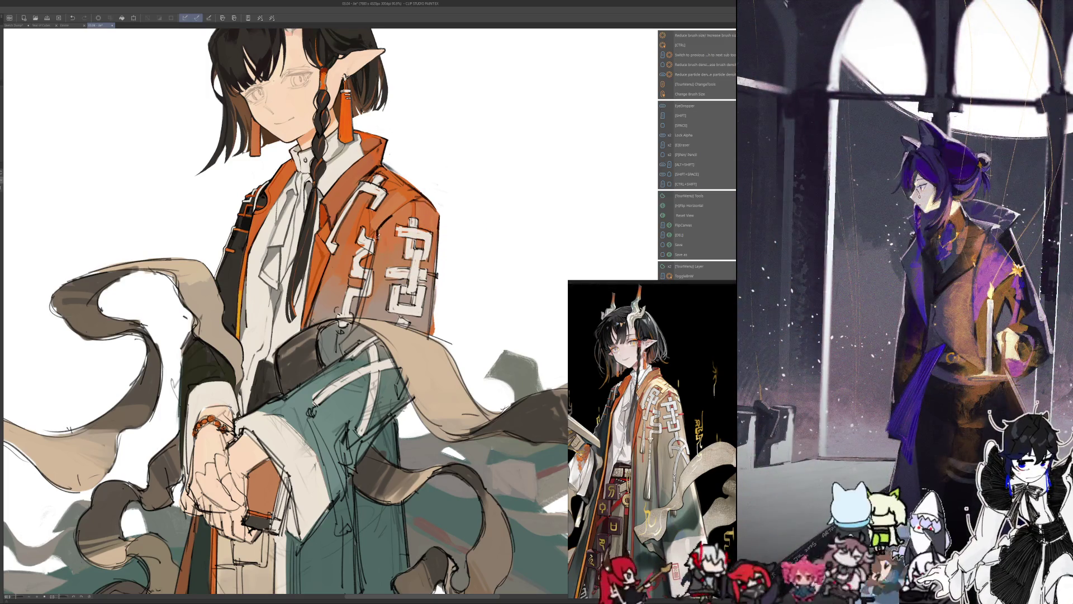
pyautogui.press('i')
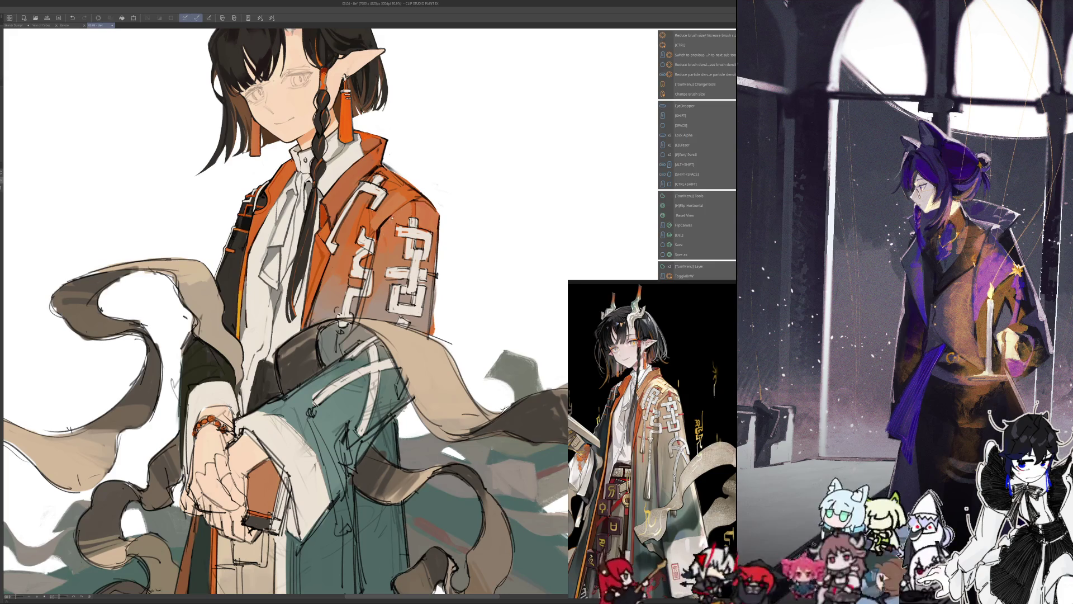
pyautogui.press('i')
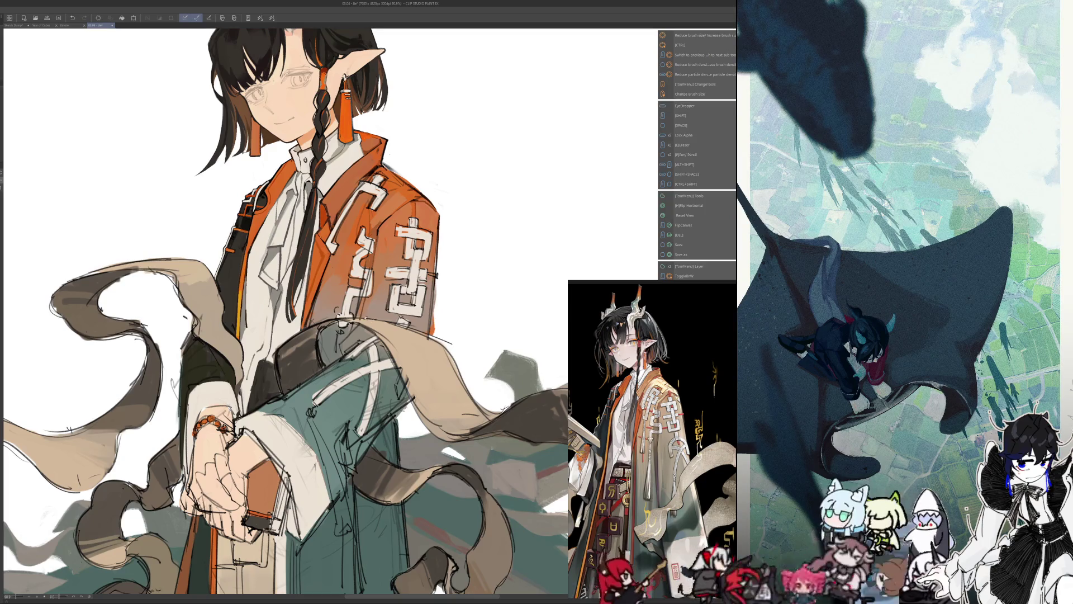
pyautogui.press('h')
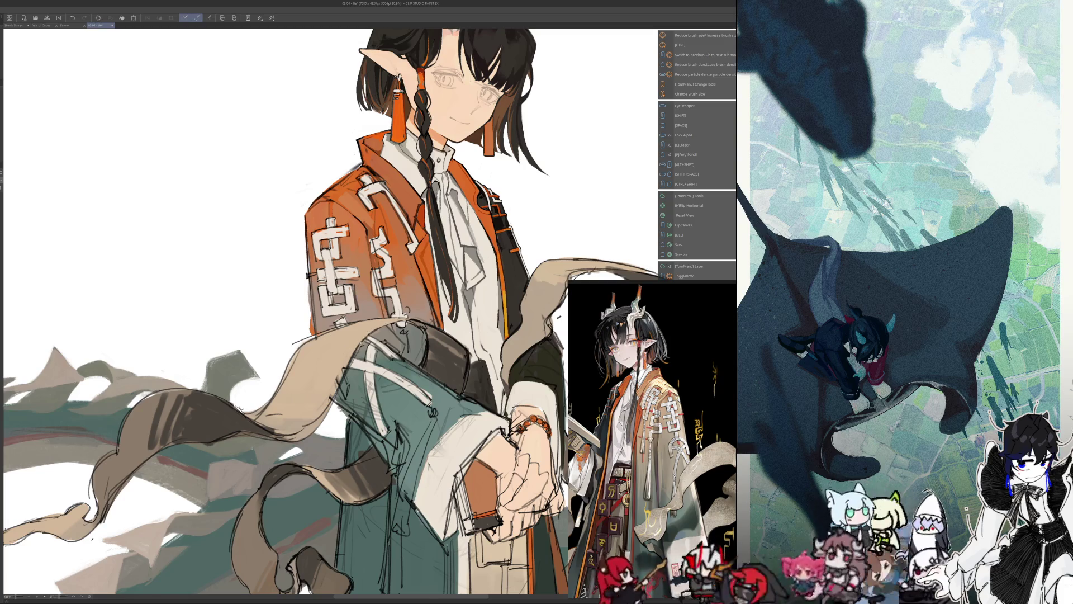
pyautogui.press('h')
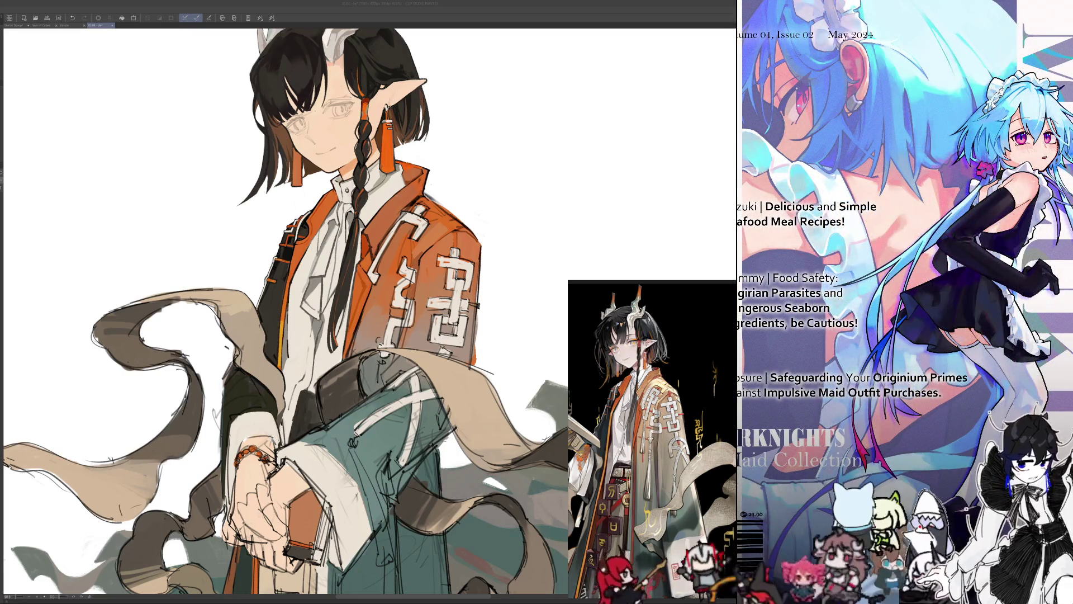
pyautogui.hotkey('alt', 'Tab')
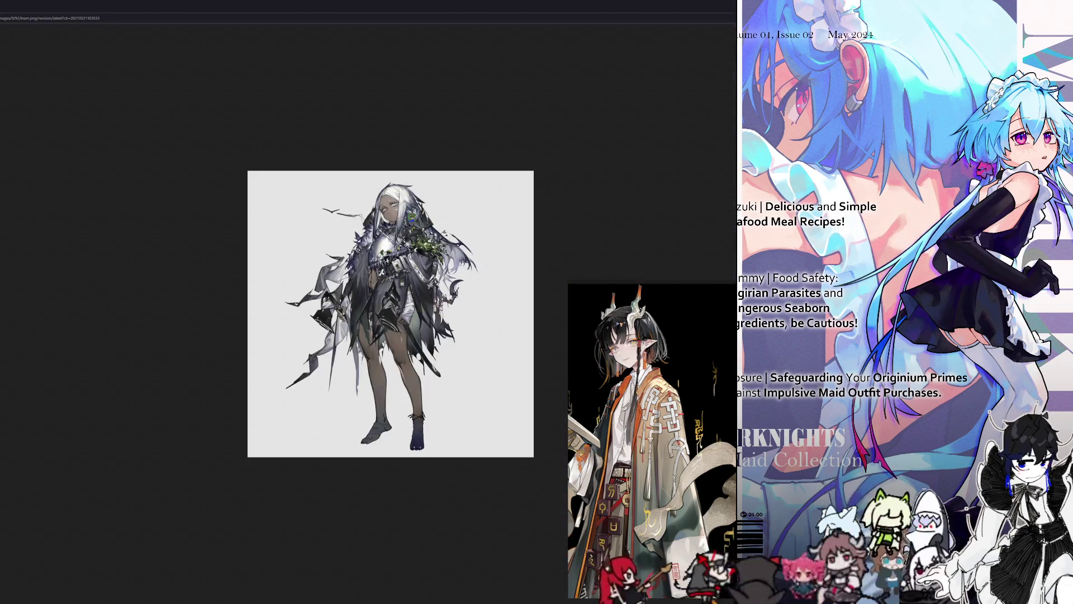
pyautogui.scroll(3, 392, 280)
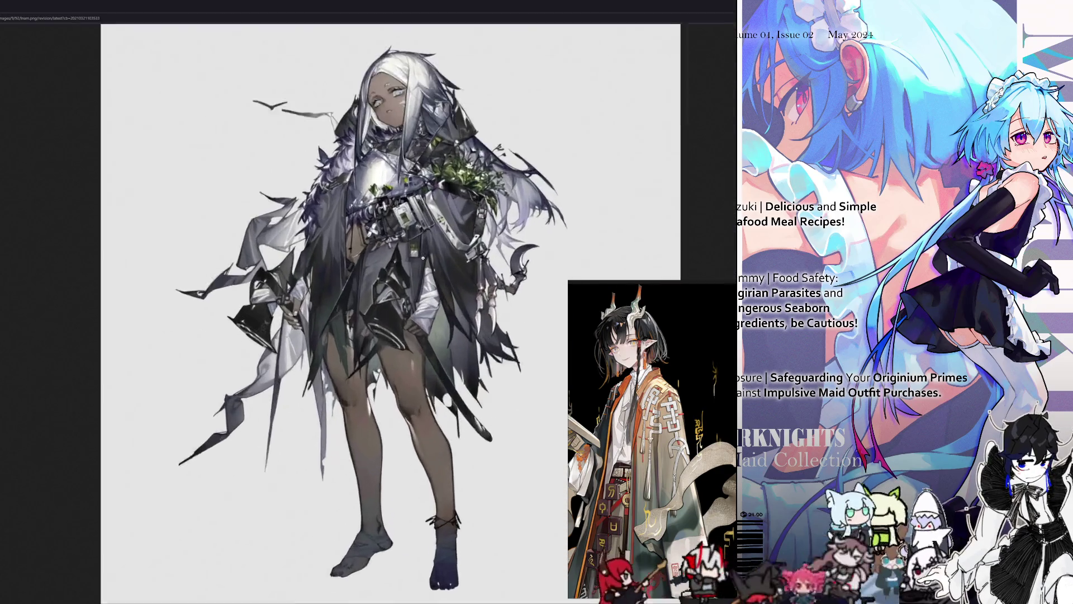
pyautogui.scroll(-1, 391, 314)
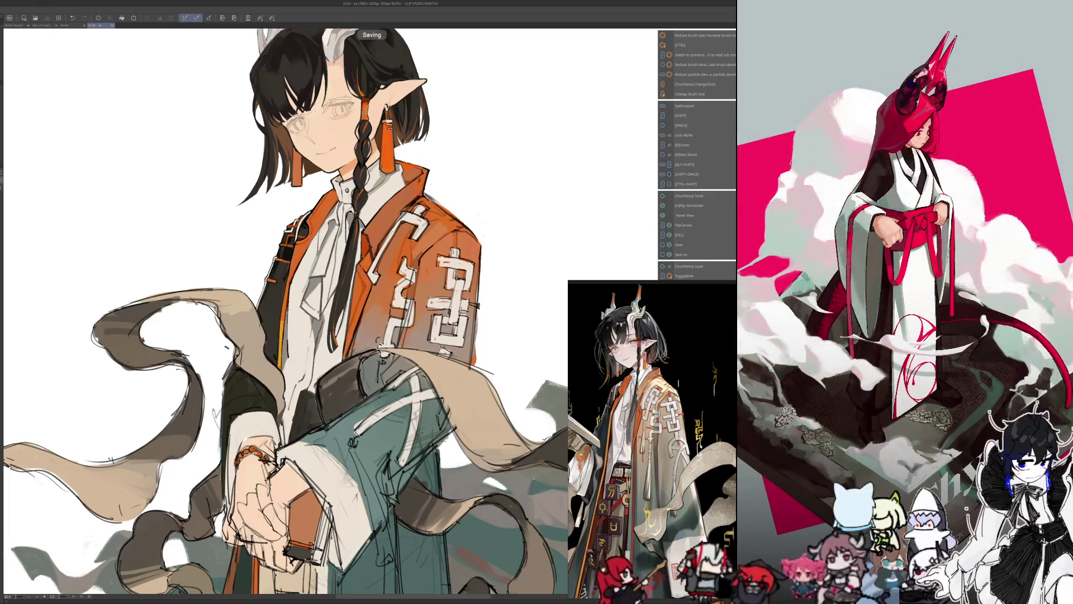
# - Save the dragon-horned character illustration
pyautogui.hotkey('ctrl', 's')
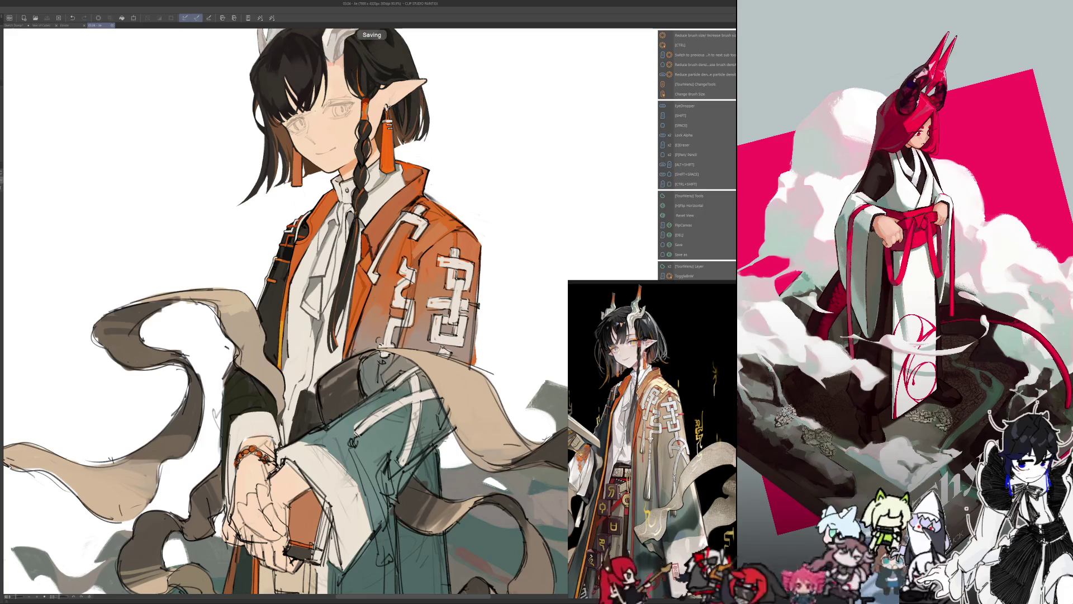
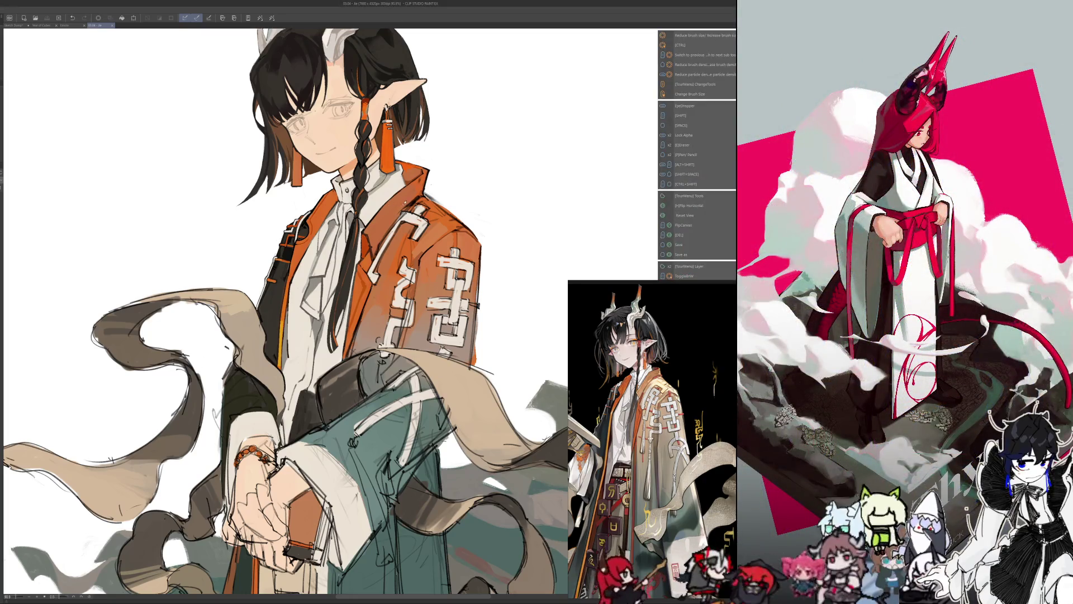
# - Check the head's proportions by sampling colours, resizing the brush and mirroring the canvas
pyautogui.press('i')
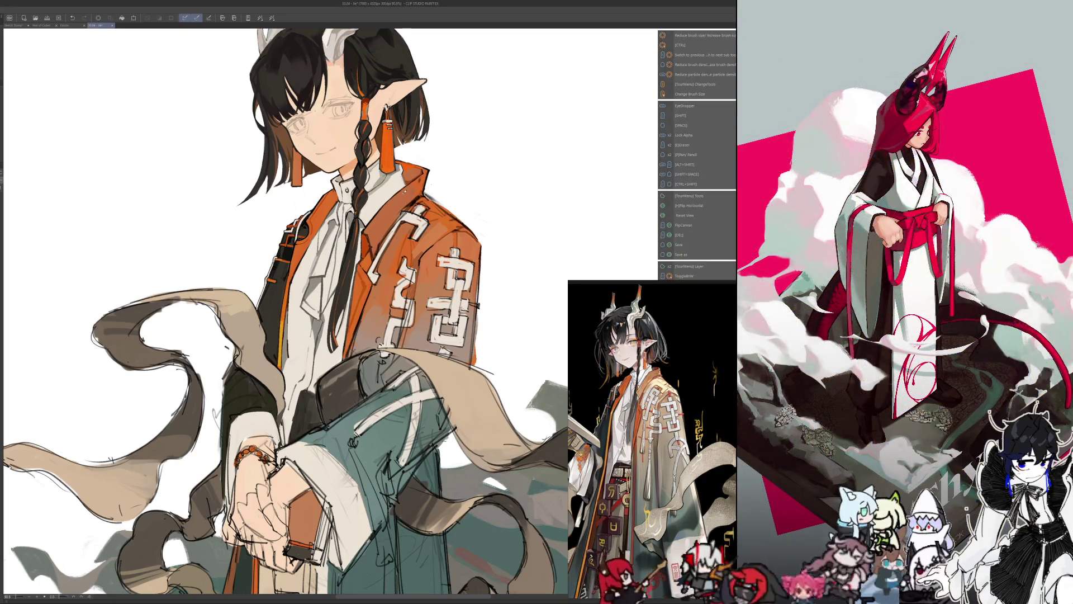
pyautogui.scroll(2, 285, 313)
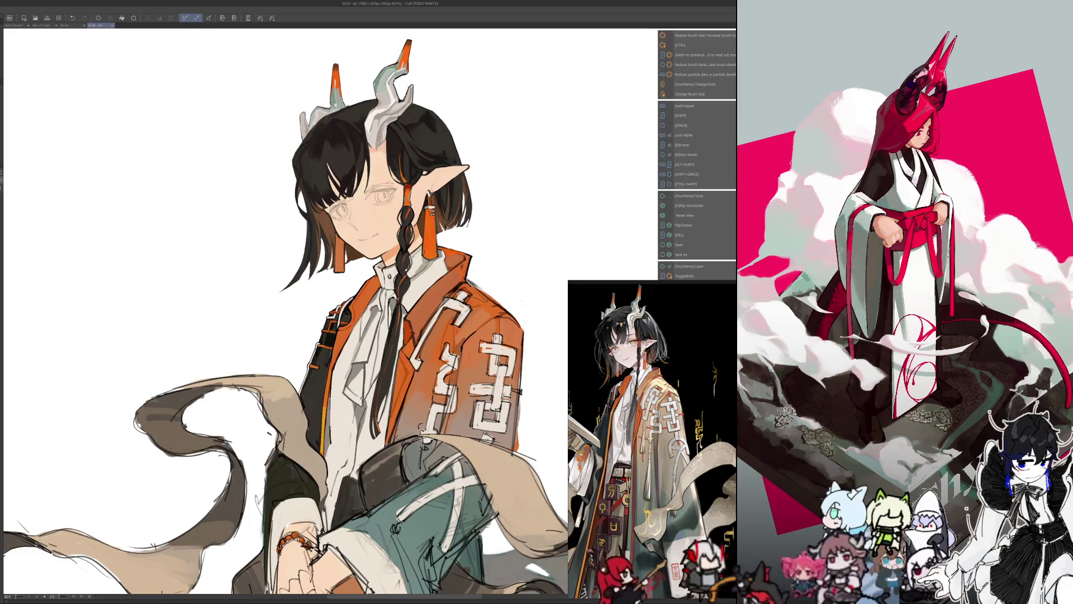
pyautogui.press('i')
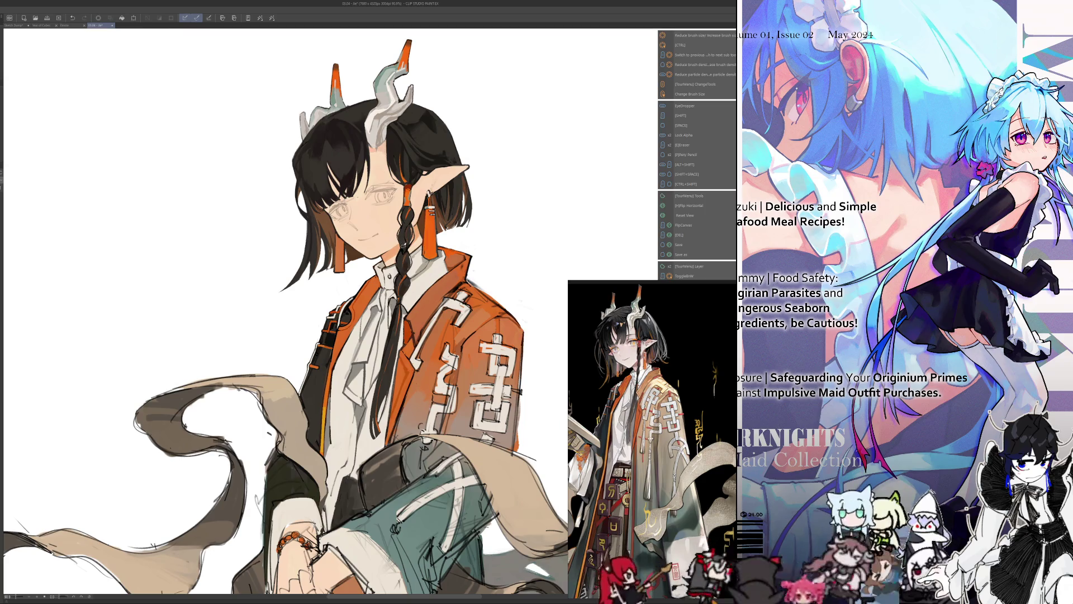
pyautogui.press(']')
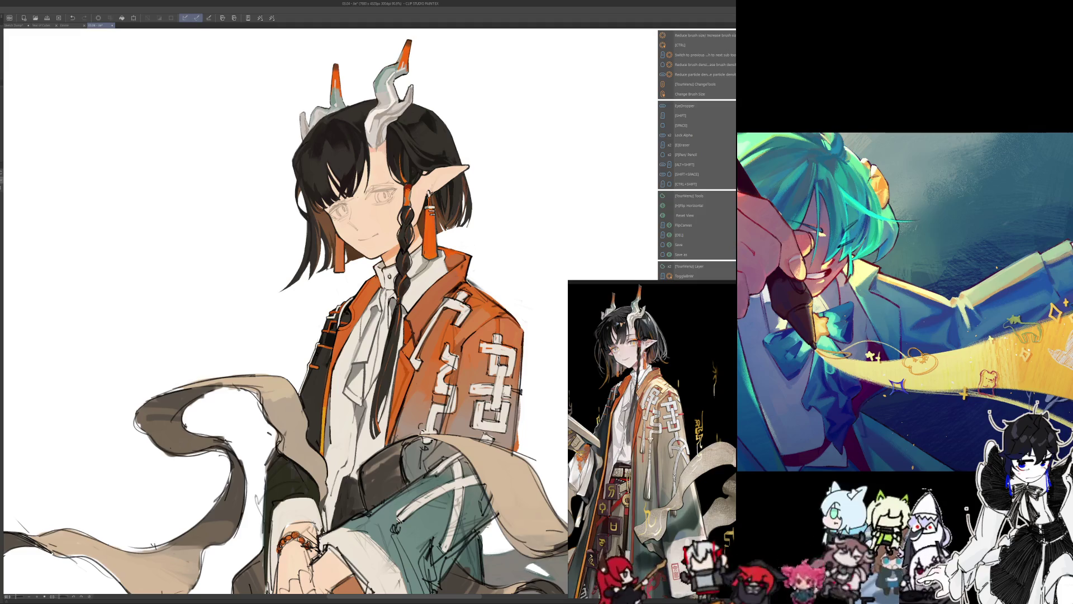
pyautogui.moveTo(285, 320); pyautogui.dragTo(311, 338)
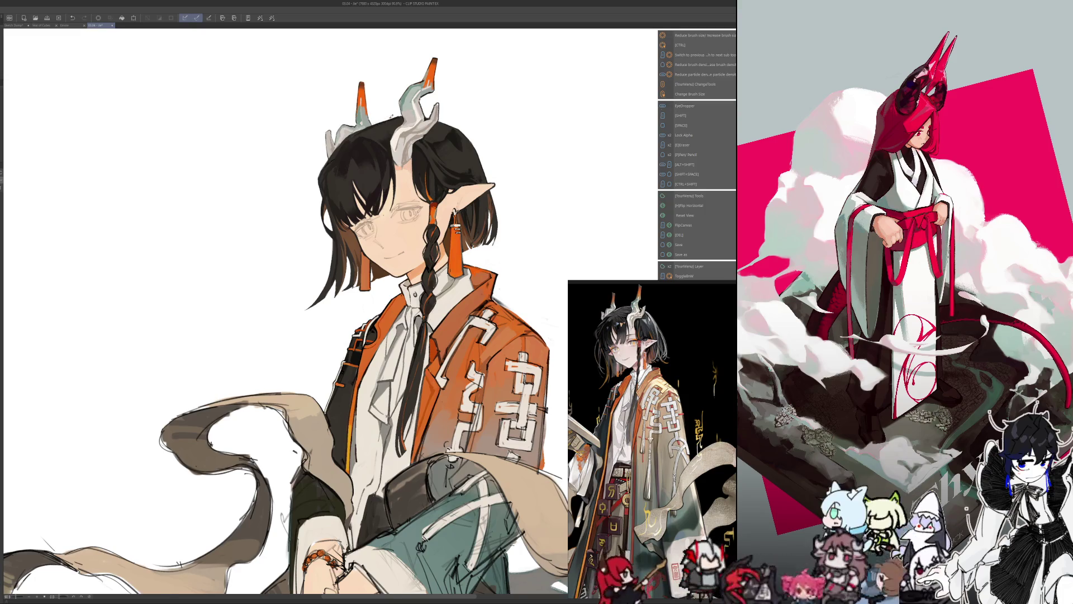
pyautogui.press('h')
pyautogui.moveTo(276, 201); pyautogui.dragTo(354, 172)
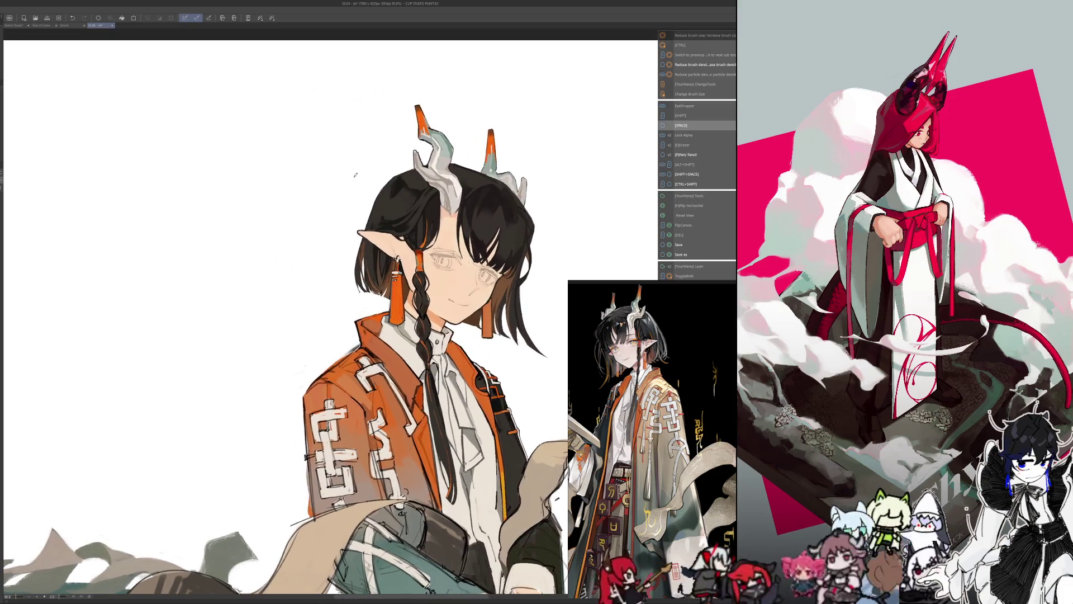
pyautogui.press('h')
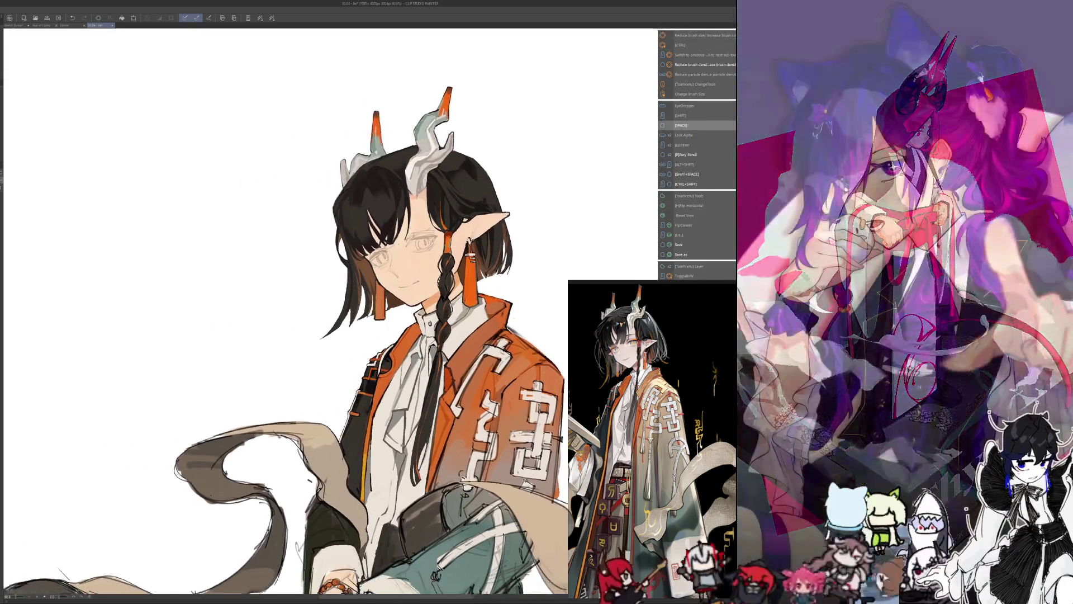
pyautogui.scroll(1, 327, 311)
pyautogui.scroll(1, 327, 311)
pyautogui.scroll(2, 327, 311)
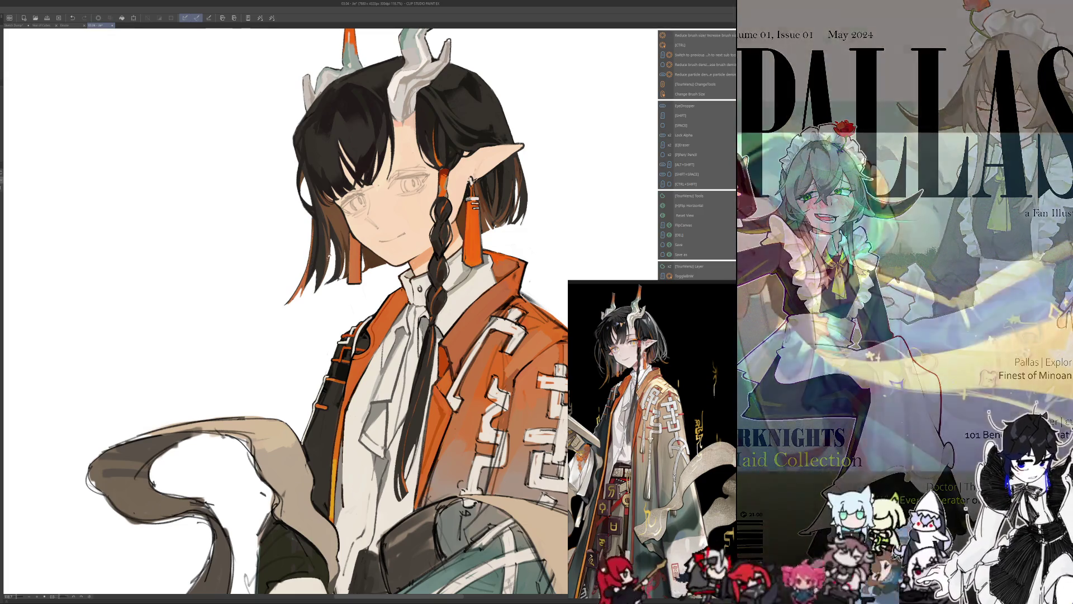
# - Lock the layer's transparency, reframe the face and bring up the TourBox Console preset settings
pyautogui.moveTo(336, 303); pyautogui.dragTo(399, 296)
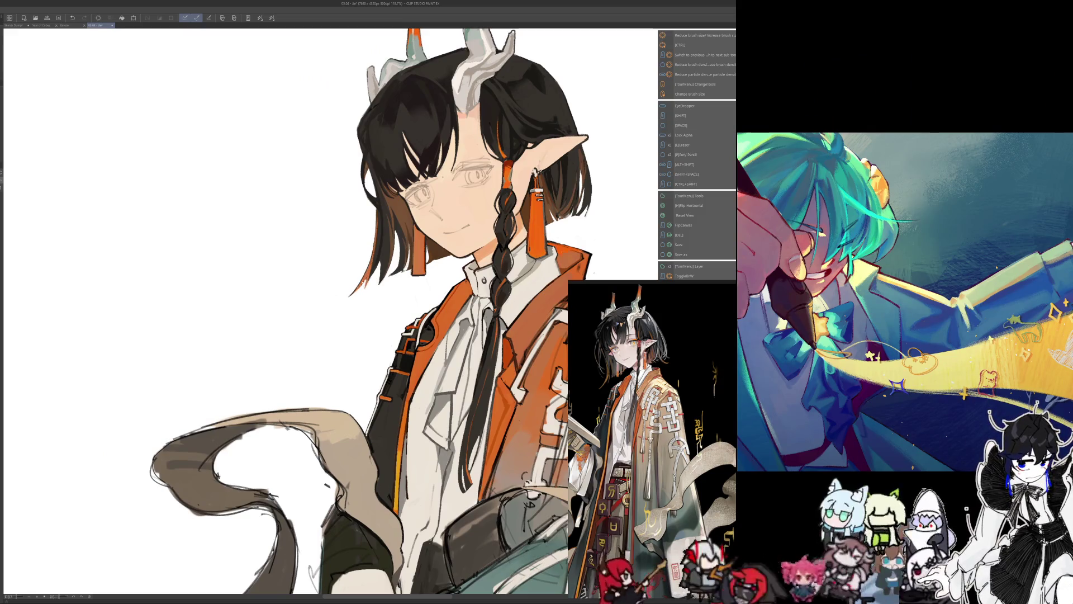
pyautogui.press('a')
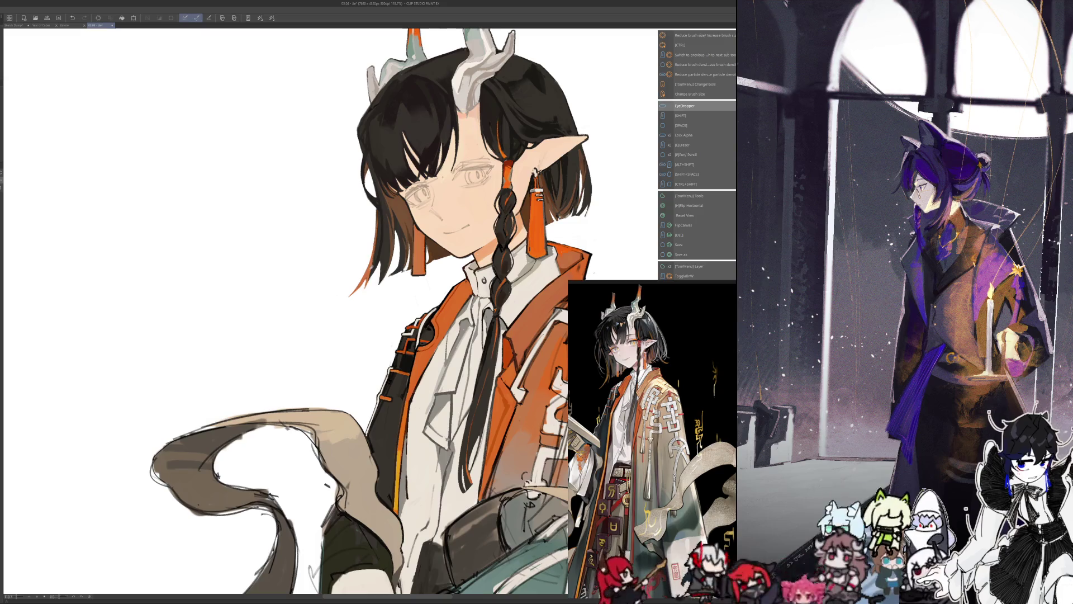
pyautogui.hotkey('ctrl', 'alt')
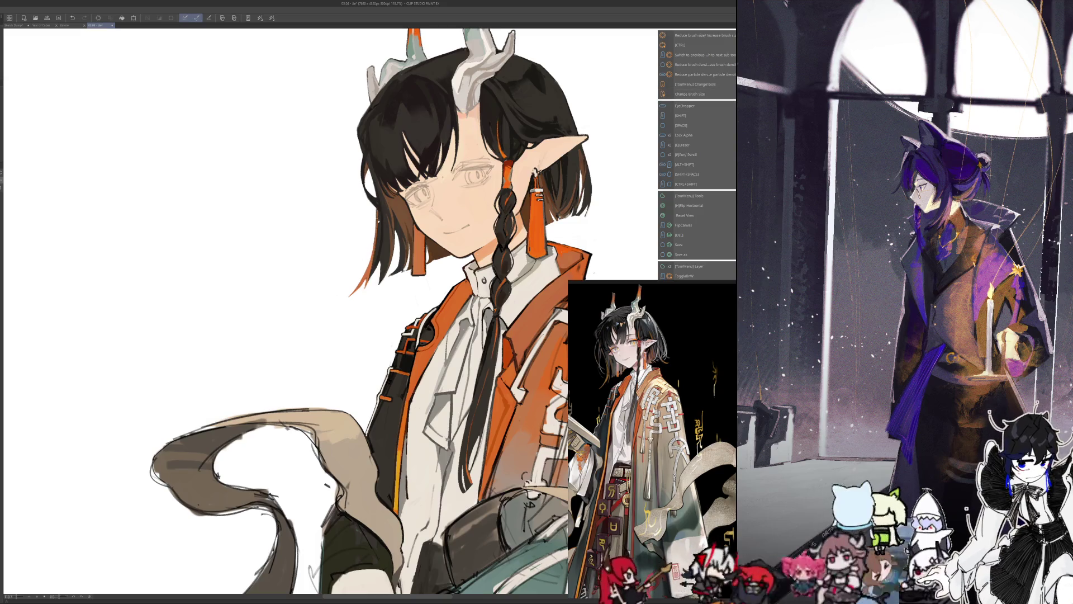
pyautogui.press('alt')
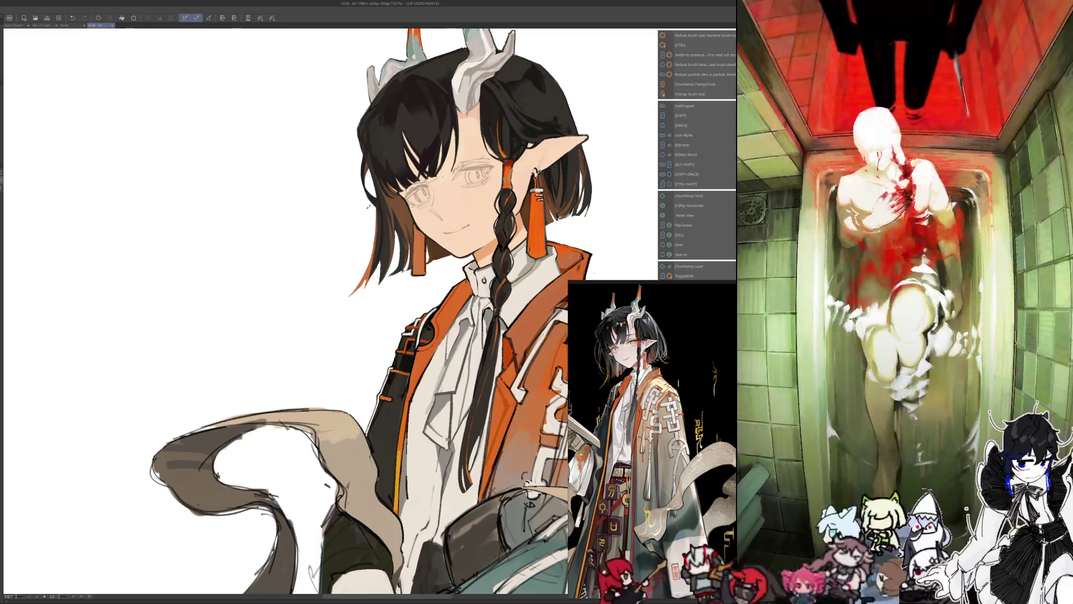
pyautogui.press('space')
pyautogui.moveTo(470, 251)
pyautogui.mouseDown()
pyautogui.moveTo(445, 327)
pyautogui.moveTo(449, 273)
pyautogui.mouseUp()
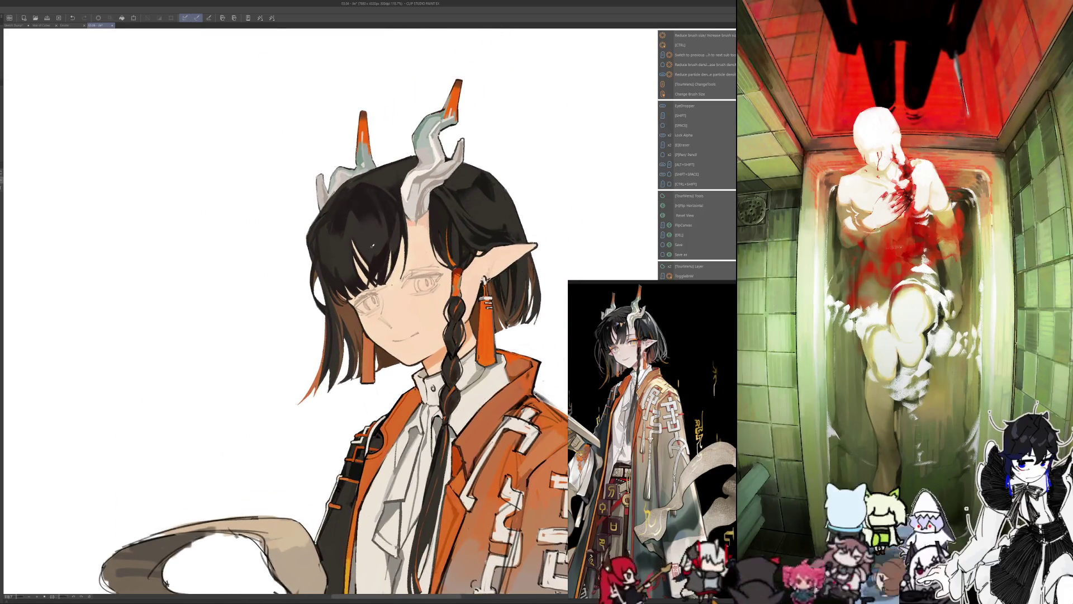
pyautogui.press('space')
pyautogui.moveTo(370, 252); pyautogui.dragTo(354, 257)
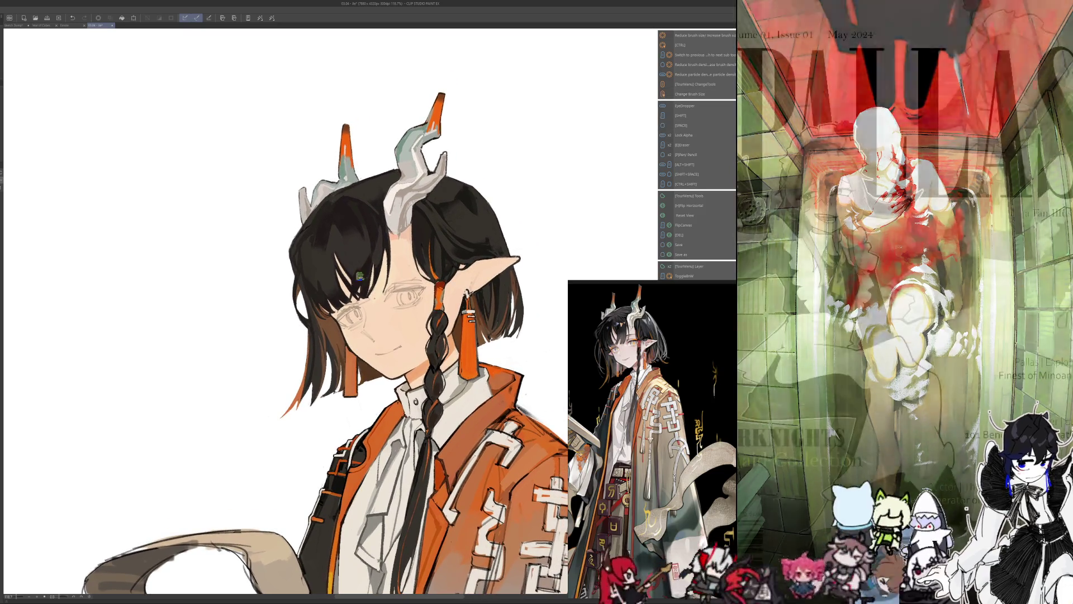
pyautogui.scroll(1, 386, 352)
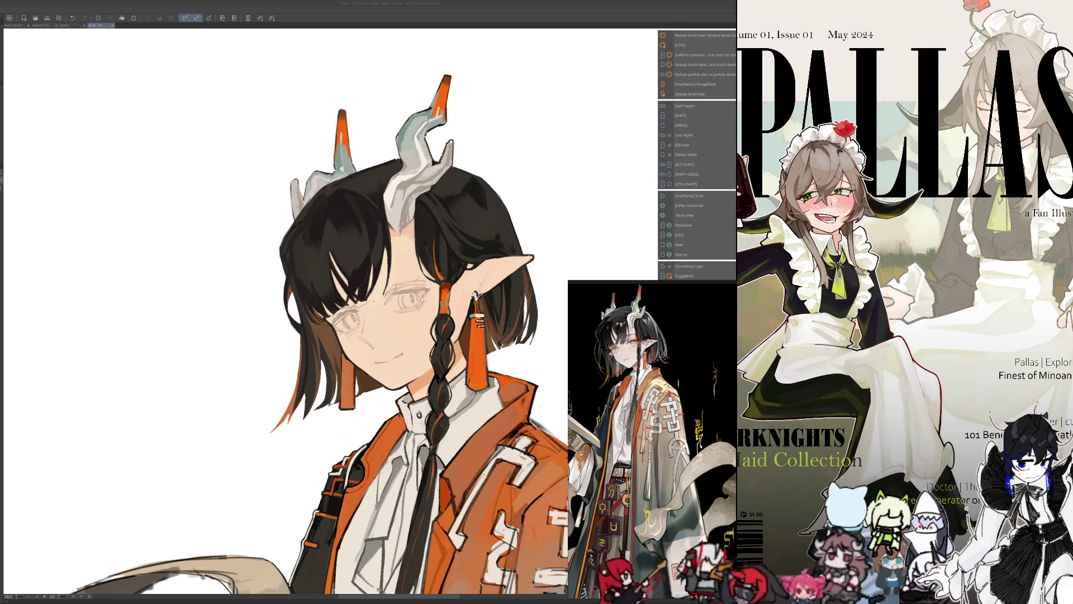
pyautogui.moveTo(338, 206)
pyautogui.mouseDown()
pyautogui.moveTo(302, 205)
pyautogui.moveTo(386, 194)
pyautogui.mouseUp()
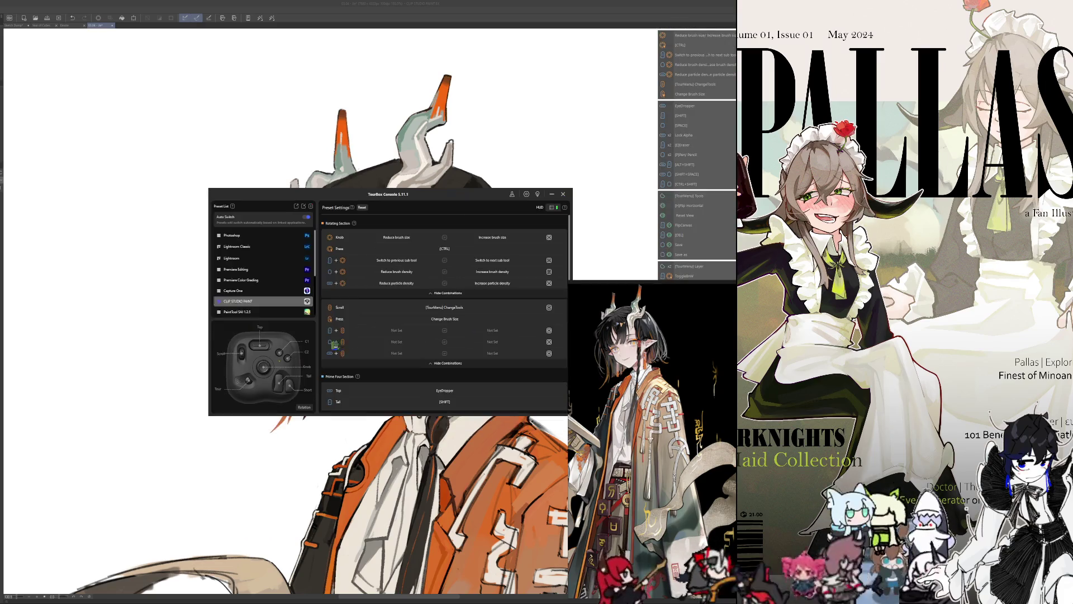
pyautogui.scroll(-5, 438, 356)
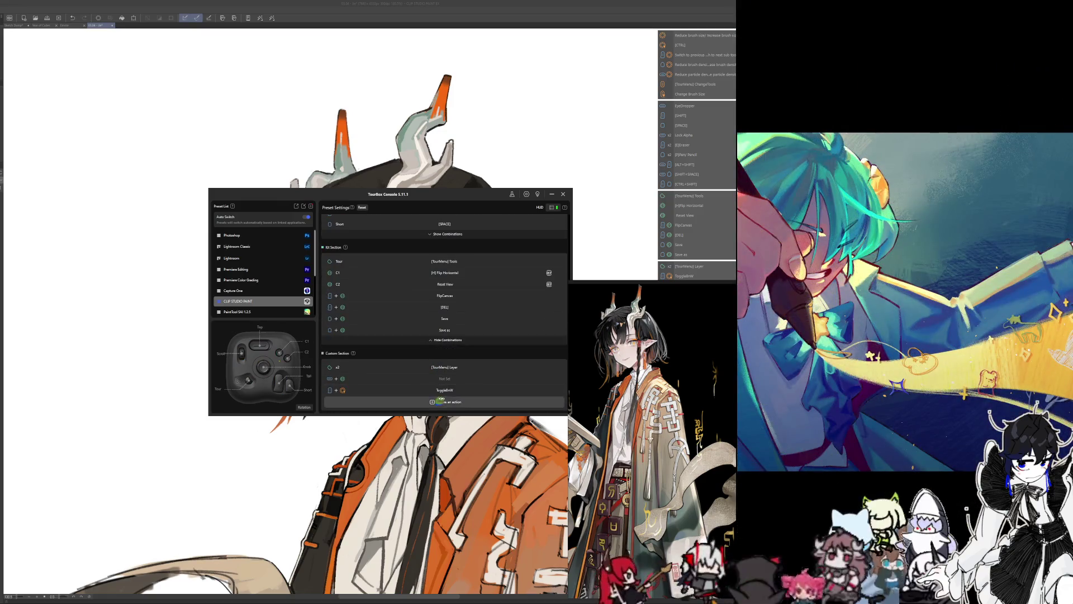
# - Add a double-click custom action and open the Short button's Lock Alpha shortcut entry
pyautogui.click(449, 402)
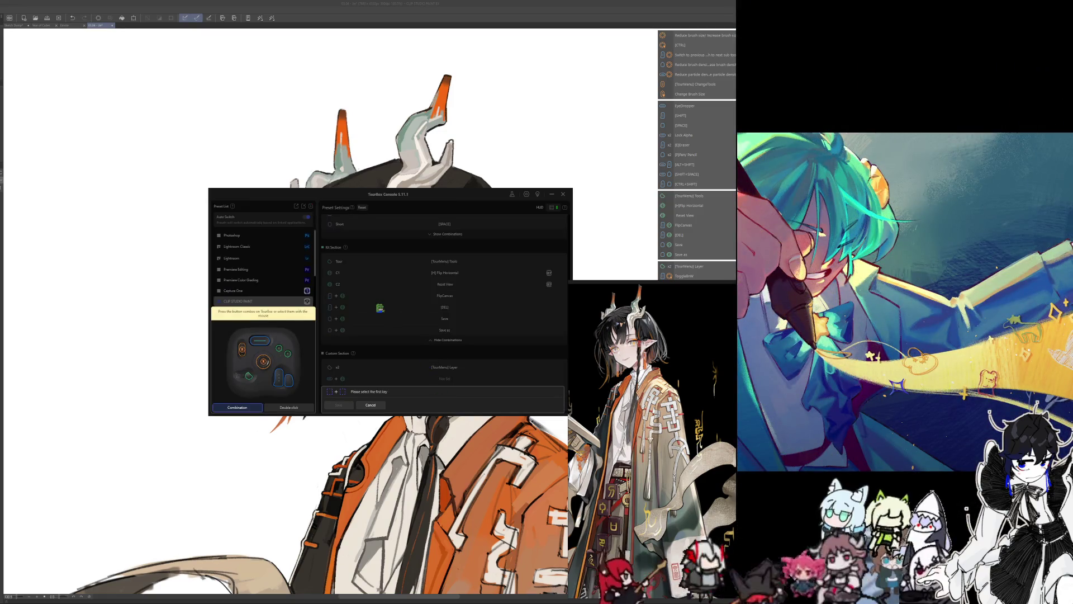
pyautogui.click(289, 409)
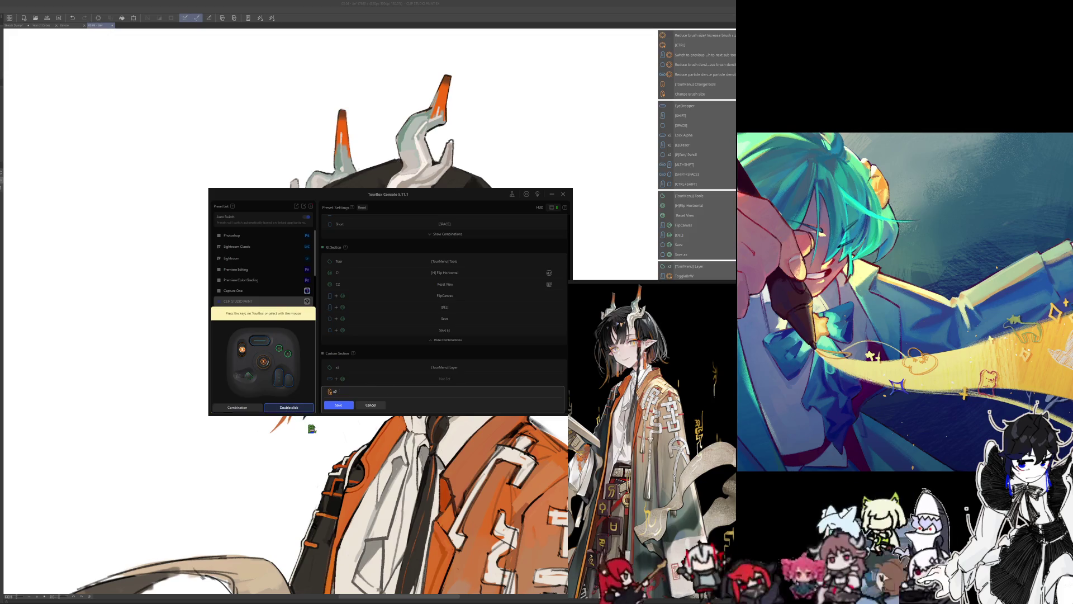
pyautogui.click(340, 405)
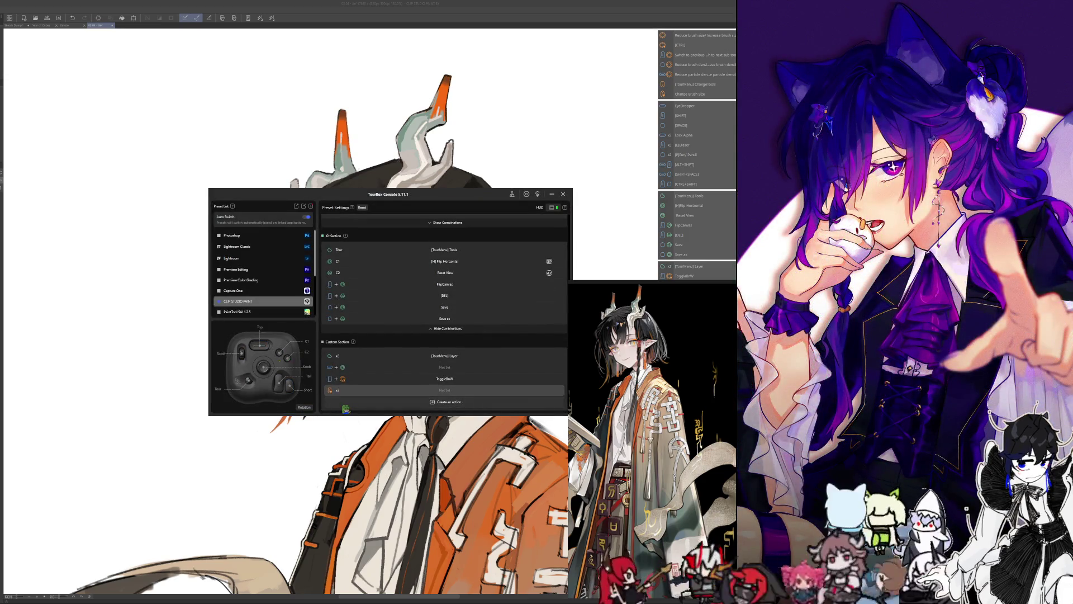
pyautogui.scroll(2, 383, 291)
pyautogui.scroll(3, 384, 291)
pyautogui.scroll(1, 383, 291)
pyautogui.scroll(1, 383, 291)
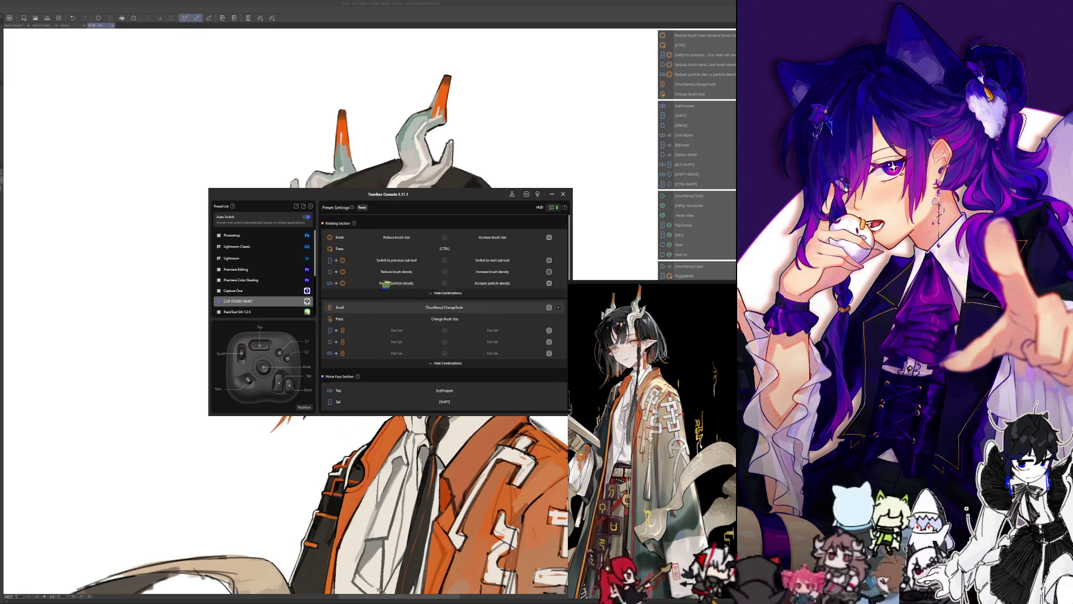
pyautogui.scroll(-1, 394, 377)
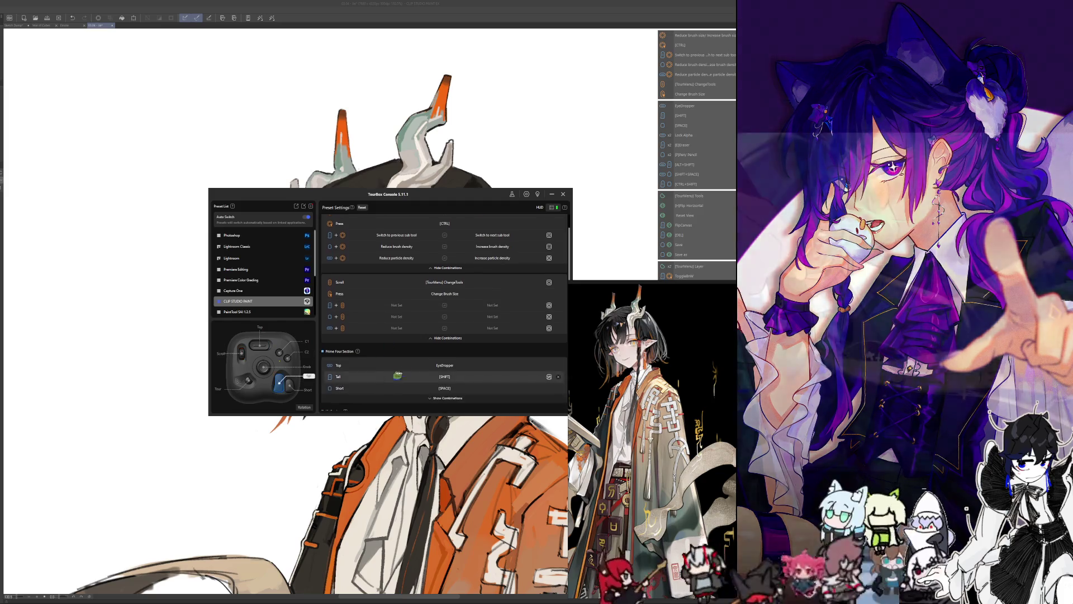
pyautogui.scroll(-1, 447, 333)
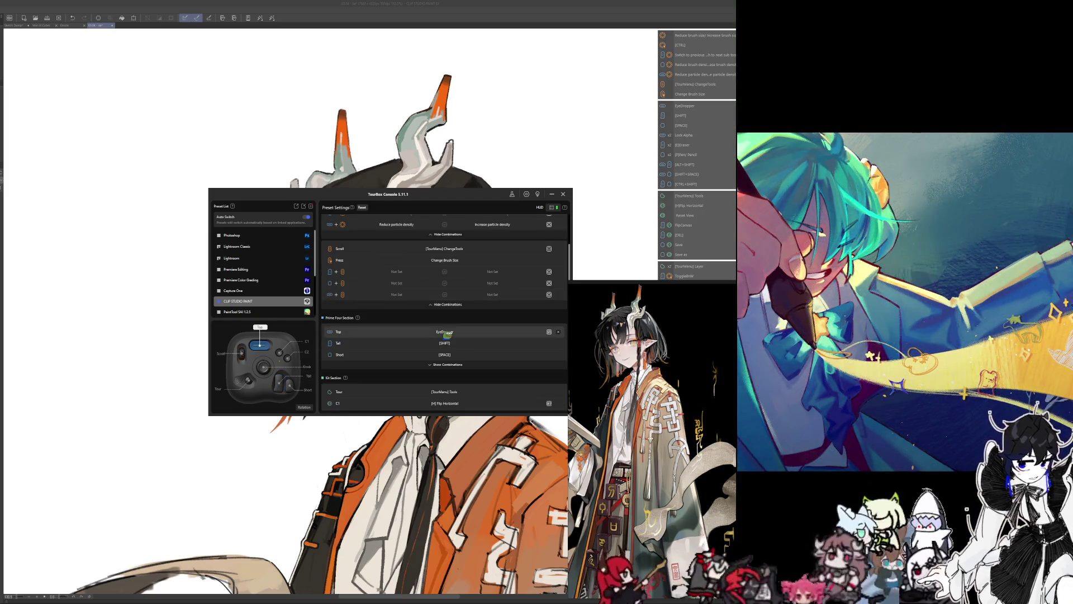
pyautogui.click(476, 367)
pyautogui.scroll(-1, 457, 336)
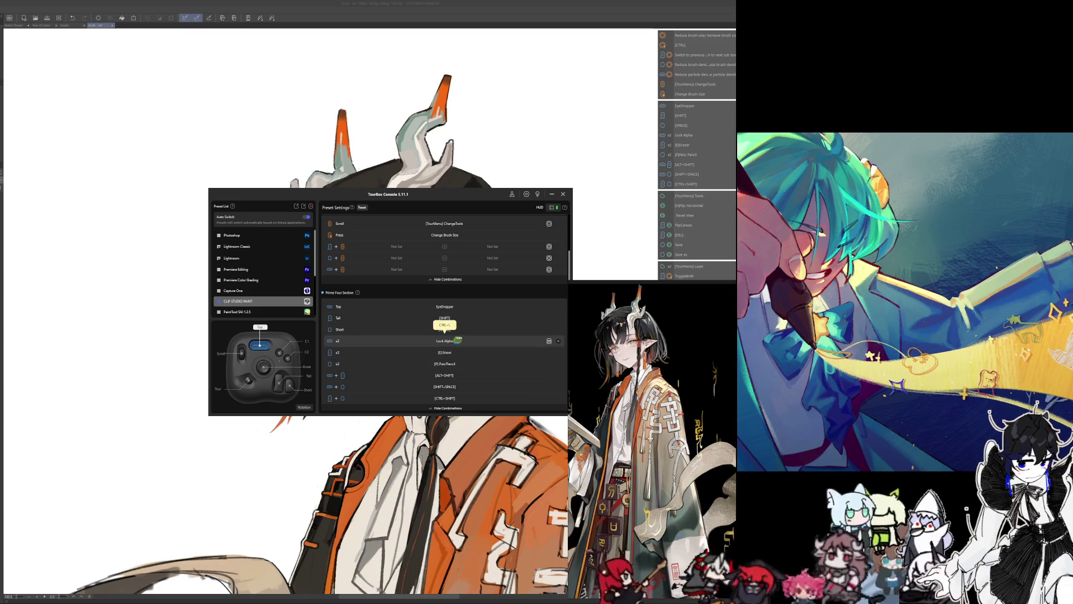
pyautogui.click(457, 339)
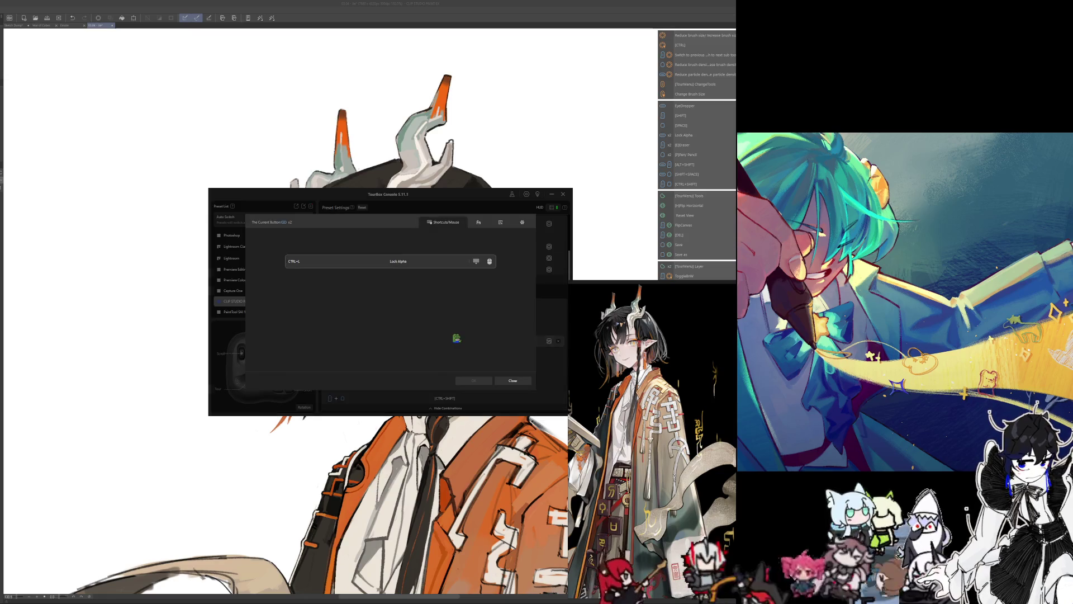
# - Record an Alt+Shift shortcut for the button and give it a name
pyautogui.click(386, 262)
pyautogui.hotkey('alt', 'shift')
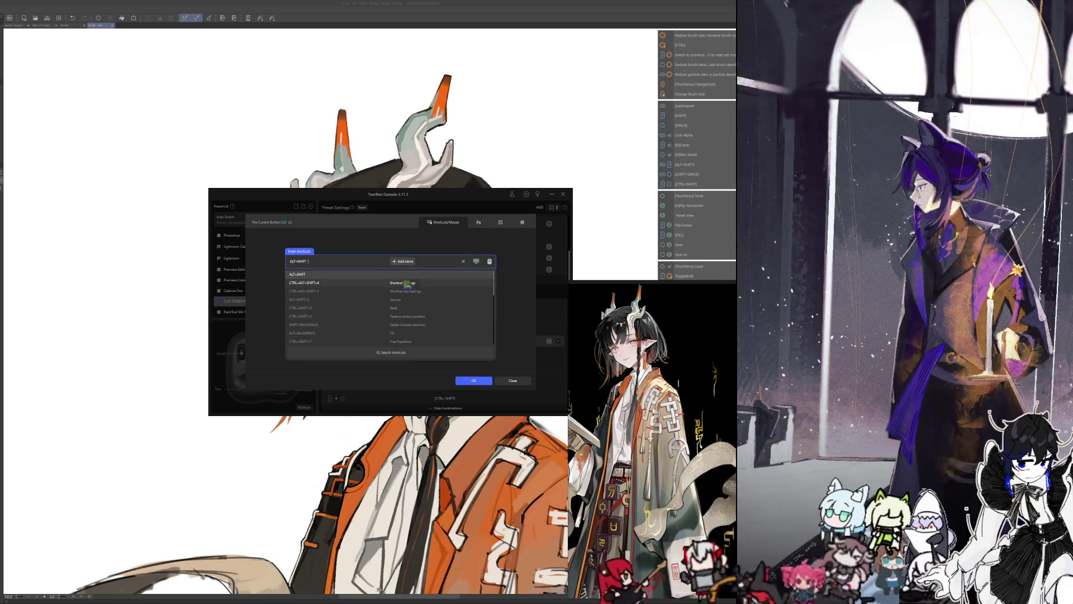
pyautogui.click(406, 261)
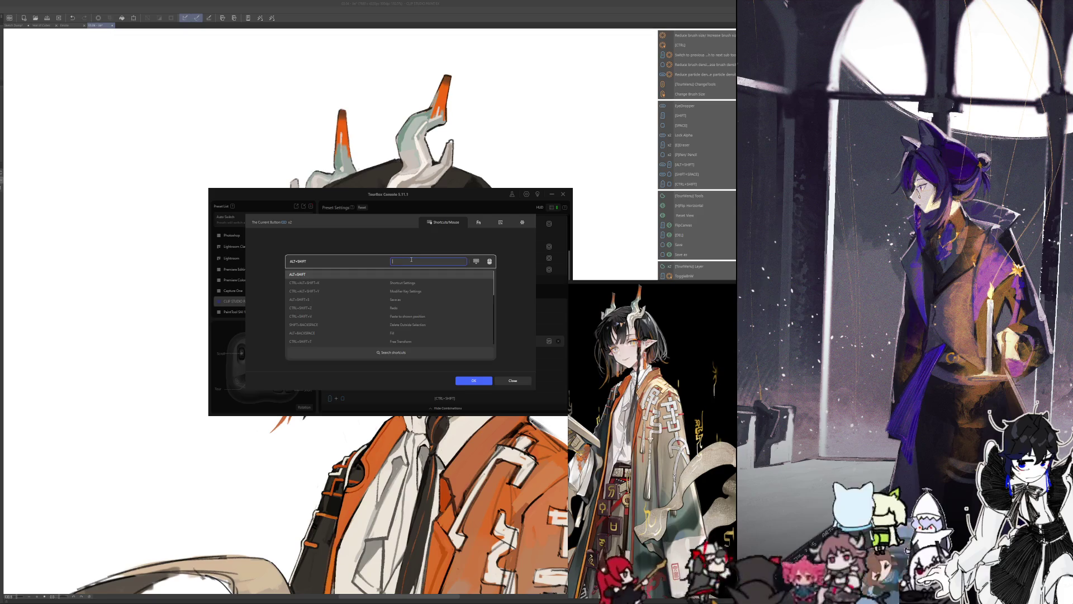
pyautogui.write('FusAl')
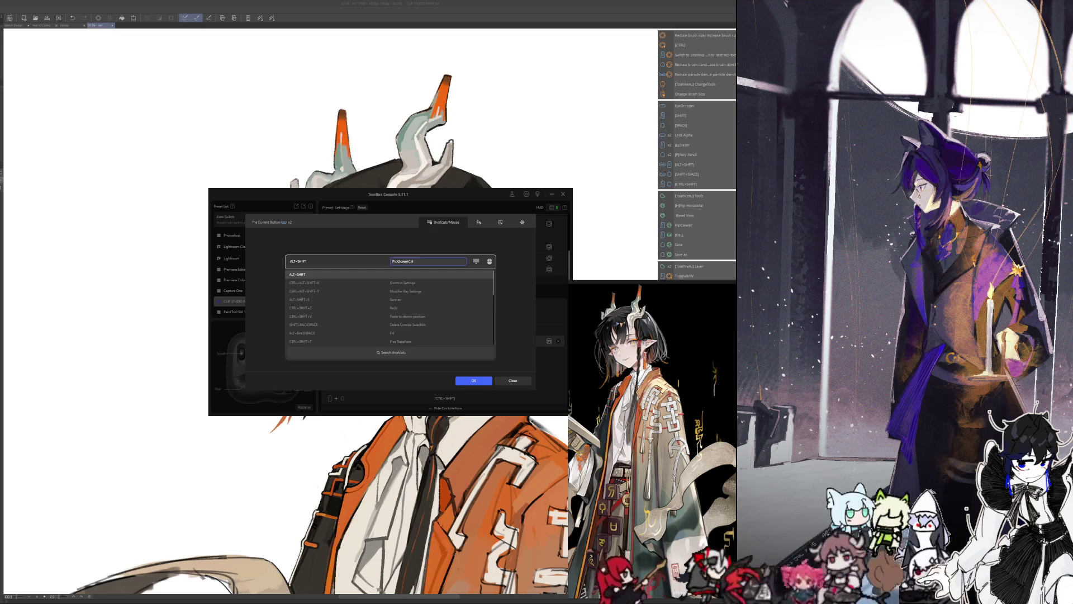
pyautogui.click(475, 380)
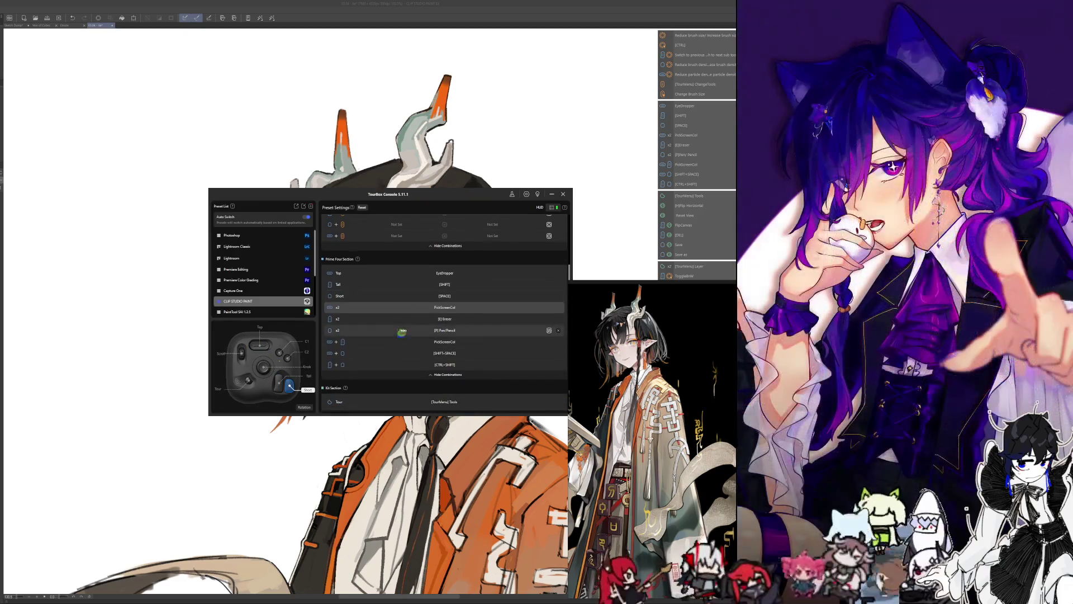
pyautogui.scroll(-3, 420, 331)
pyautogui.scroll(-2, 421, 332)
# - Add a Ctrl+L Lock Alpha action to the preset and return to the painting
pyautogui.click(387, 393)
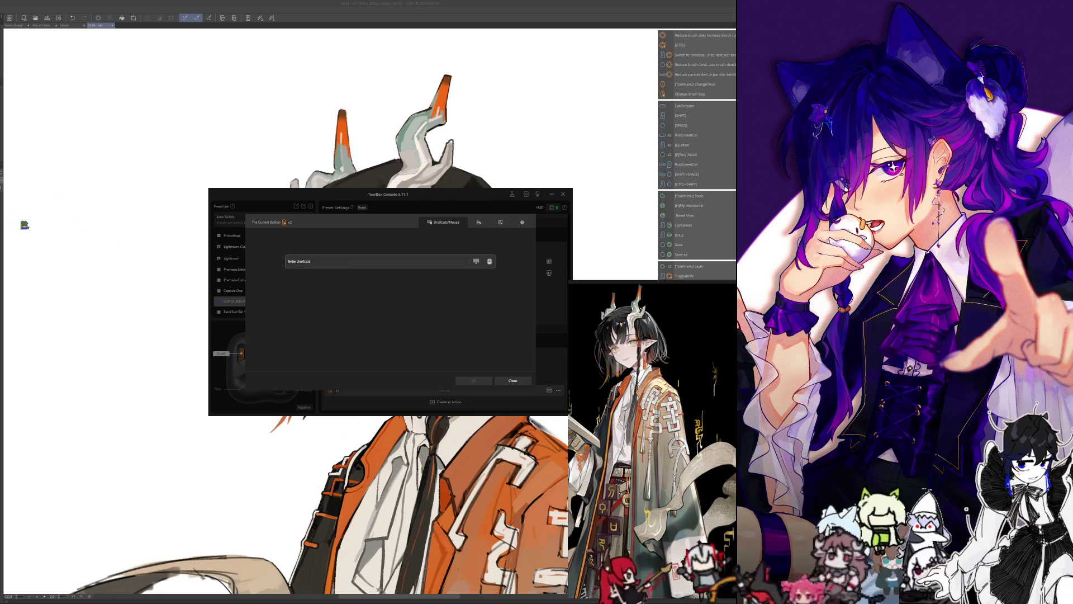
pyautogui.hotkey('ctrl', 'l')
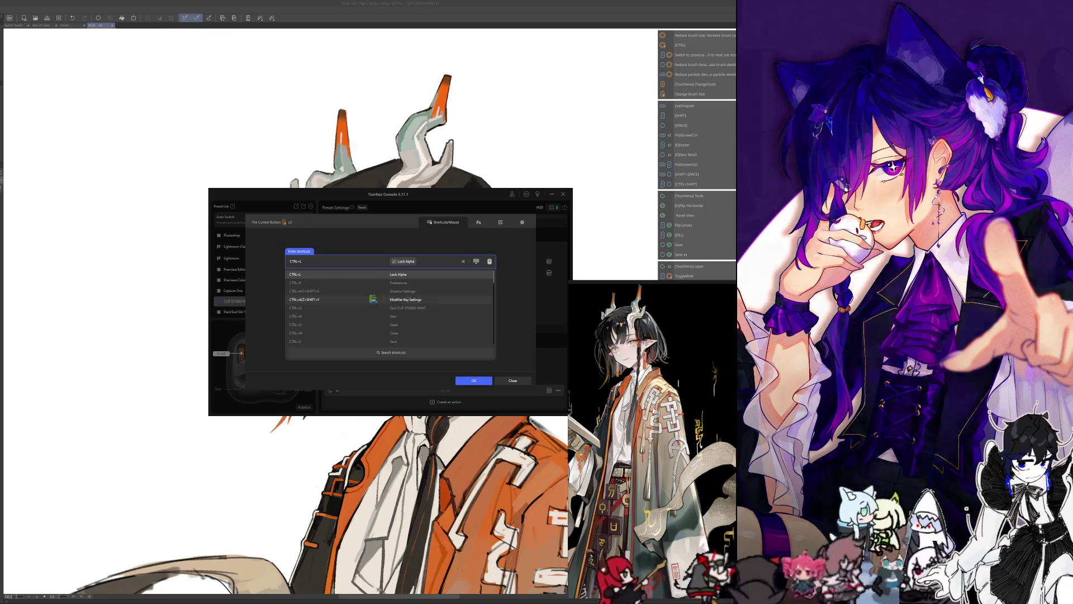
pyautogui.click(474, 381)
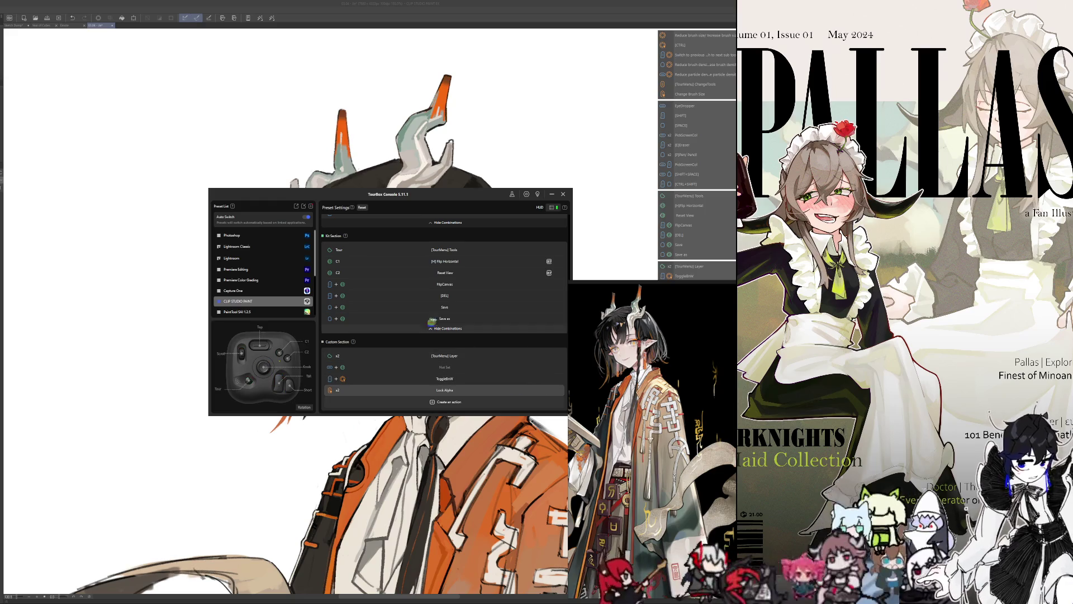
pyautogui.moveTo(444, 390)
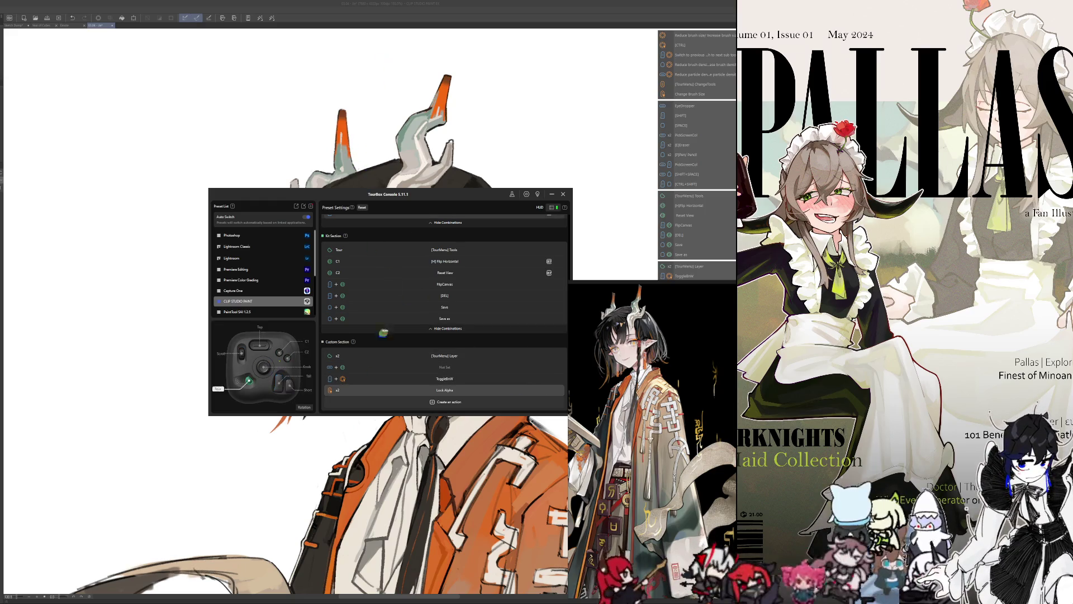
pyautogui.hotkey('alt', 'Tab')
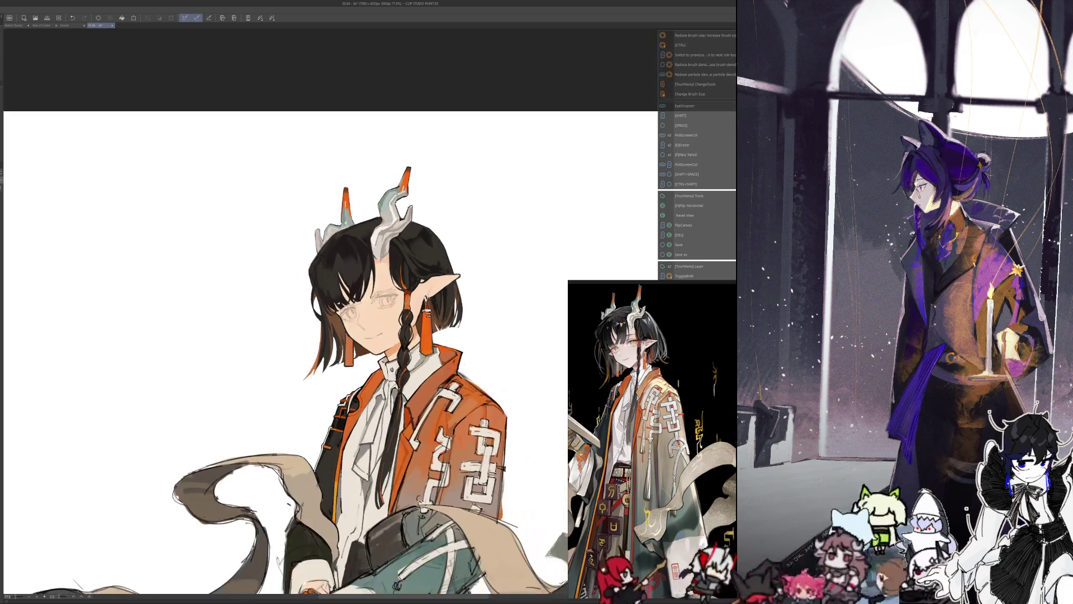
# - Zoom out and recenter the view on the whole horned figure
pyautogui.hotkey('ctrl', '-')
pyautogui.hotkey('ctrl', '-')
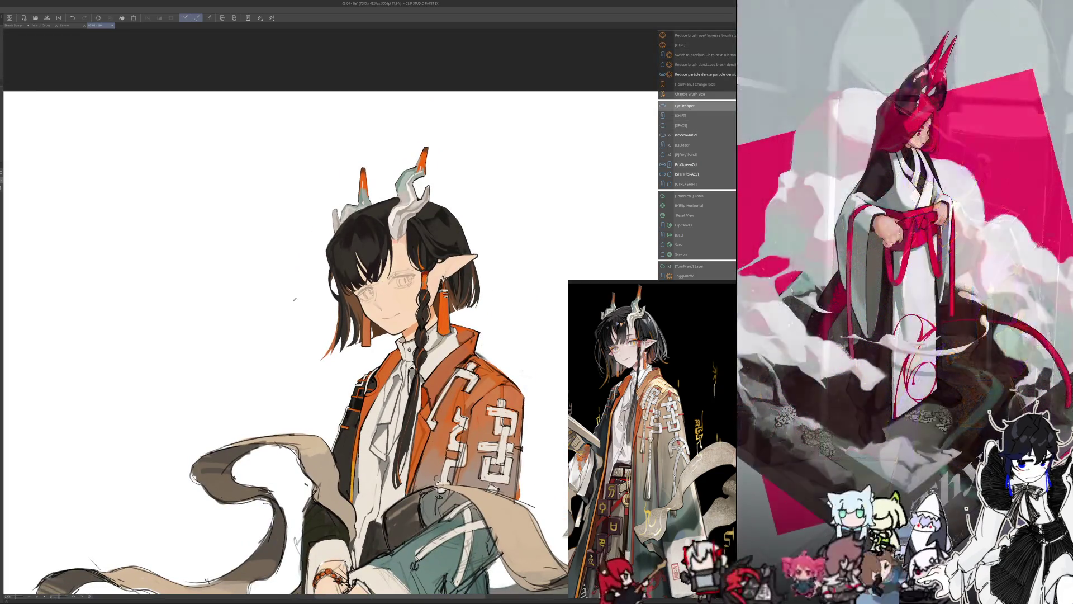
pyautogui.moveTo(327, 344); pyautogui.dragTo(343, 295)
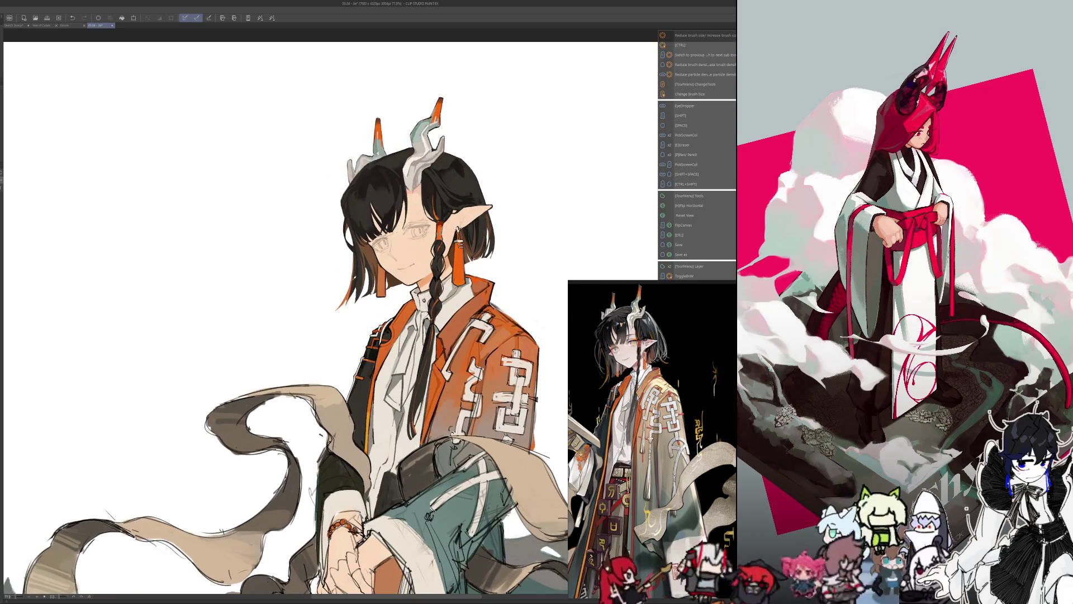
pyautogui.moveTo(327, 335); pyautogui.dragTo(339, 351)
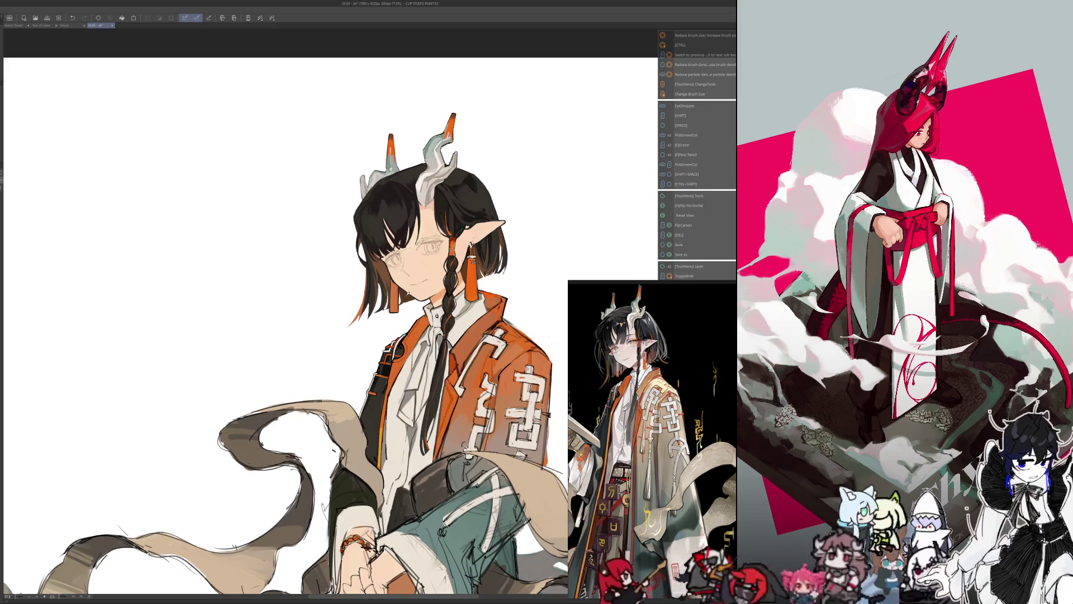
pyautogui.press('shift')
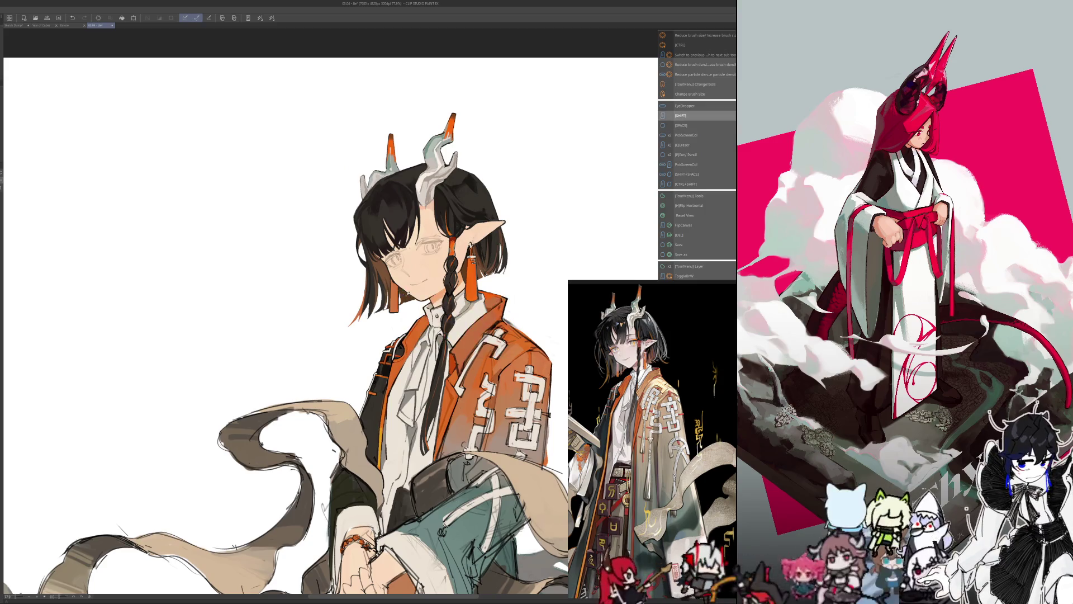
pyautogui.scroll(2, 470, 218)
pyautogui.scroll(2, 470, 219)
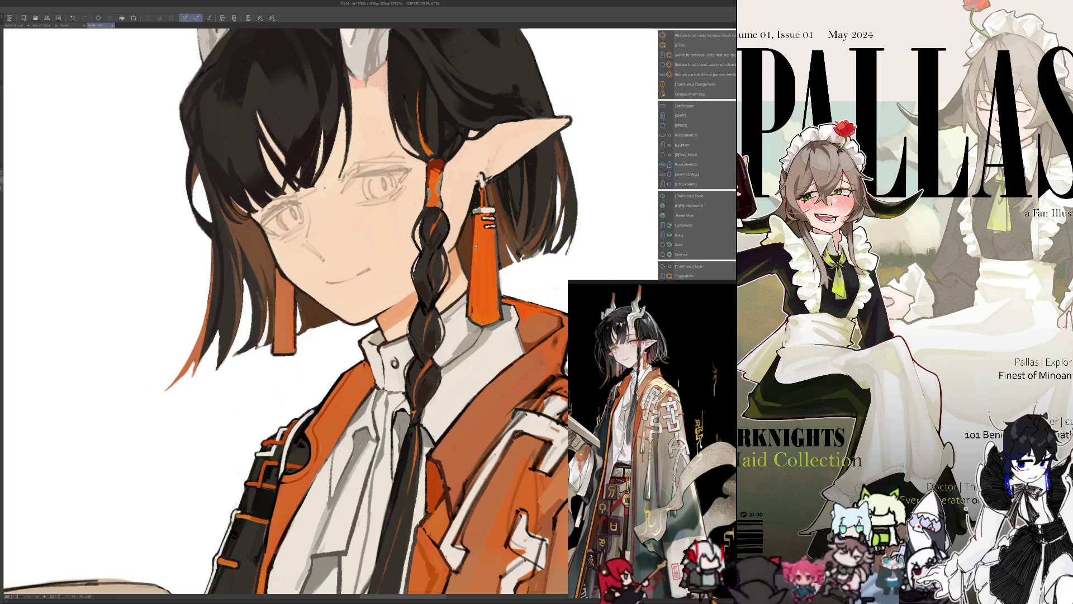
# - Resize the brush and paint over the hair and face, shifting the view as needed
pyautogui.press(']')
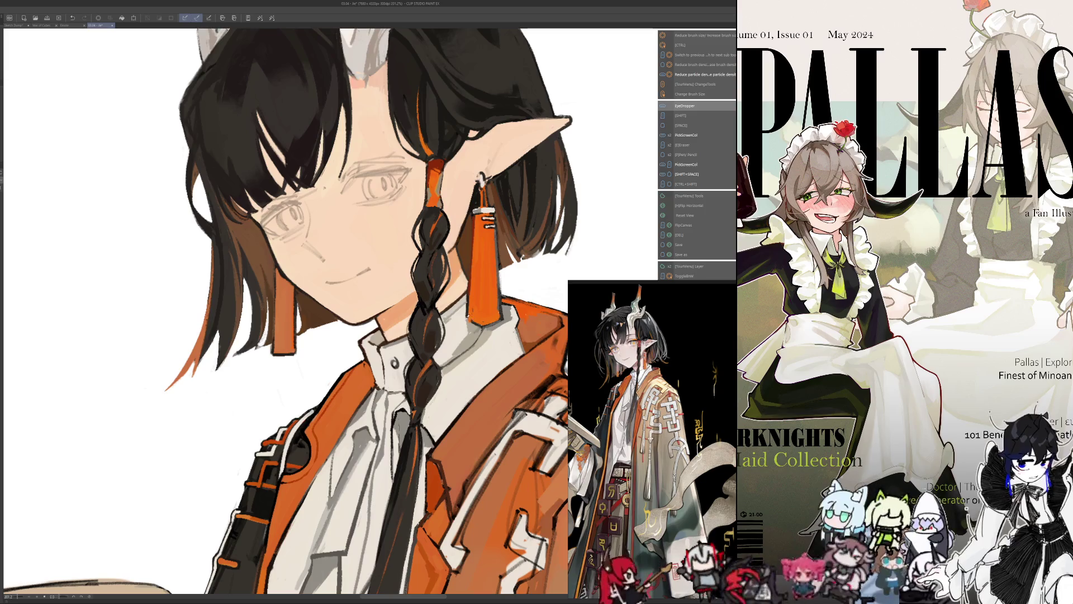
pyautogui.press(']')
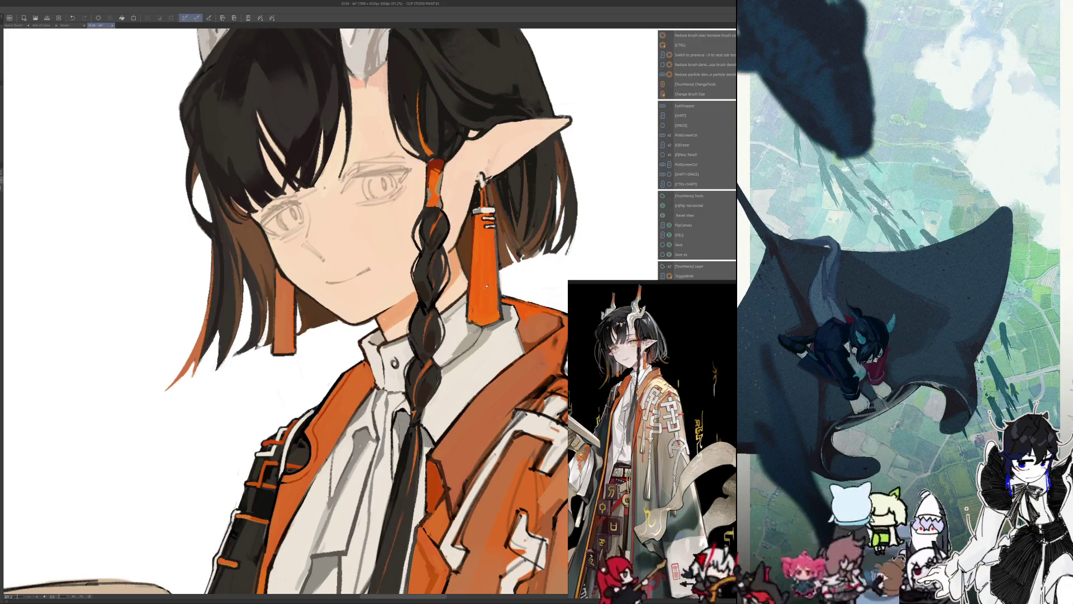
pyautogui.moveTo(336, 293); pyautogui.dragTo(353, 308)
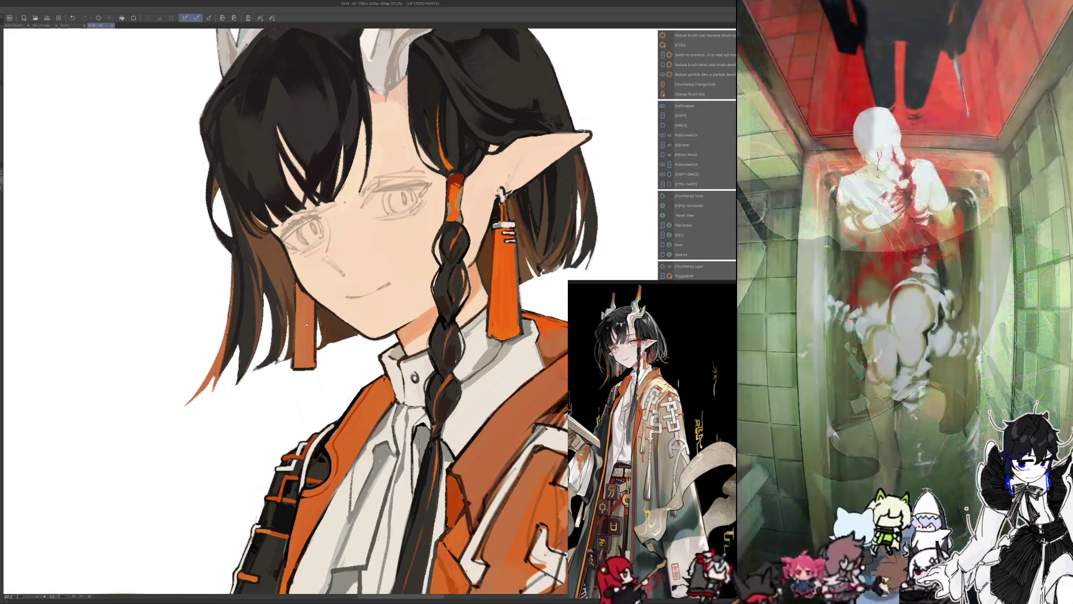
pyautogui.moveTo(336, 294); pyautogui.dragTo(490, 273)
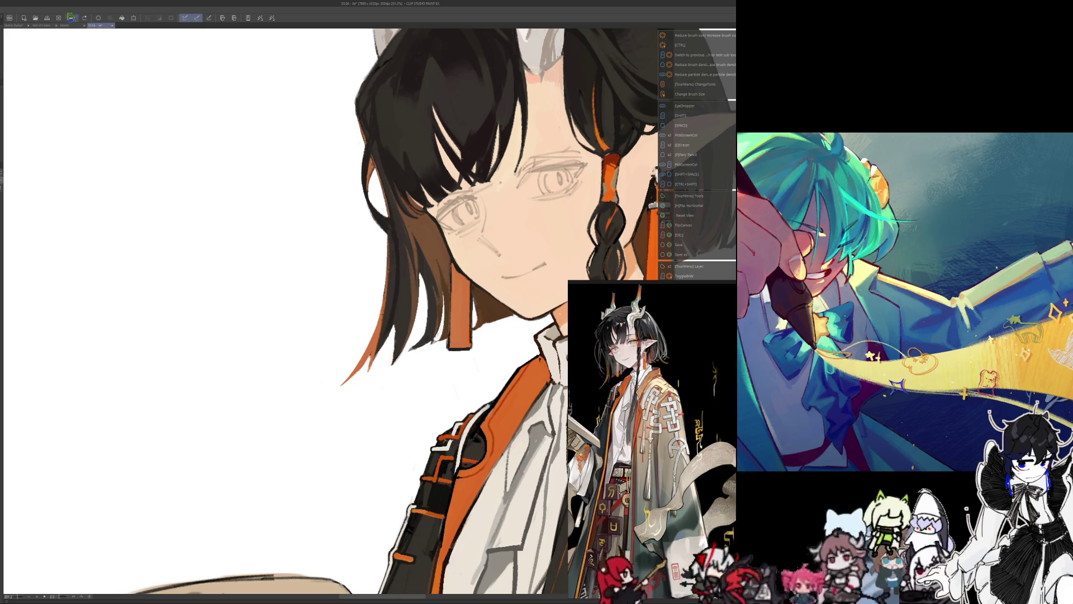
pyautogui.moveTo(336, 302); pyautogui.dragTo(409, 367)
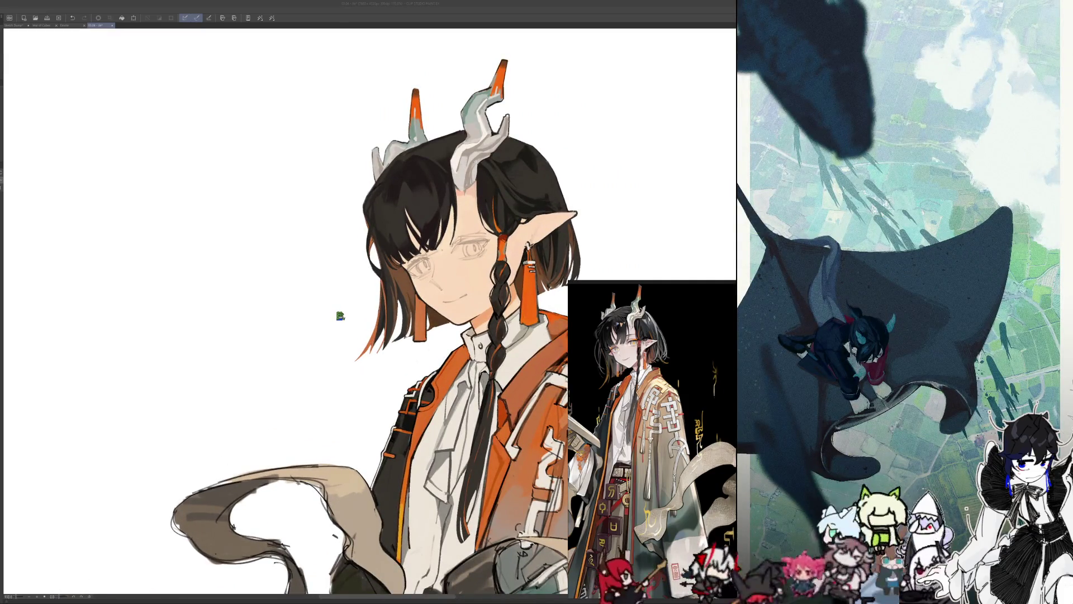
pyautogui.scroll(2, 441, 198)
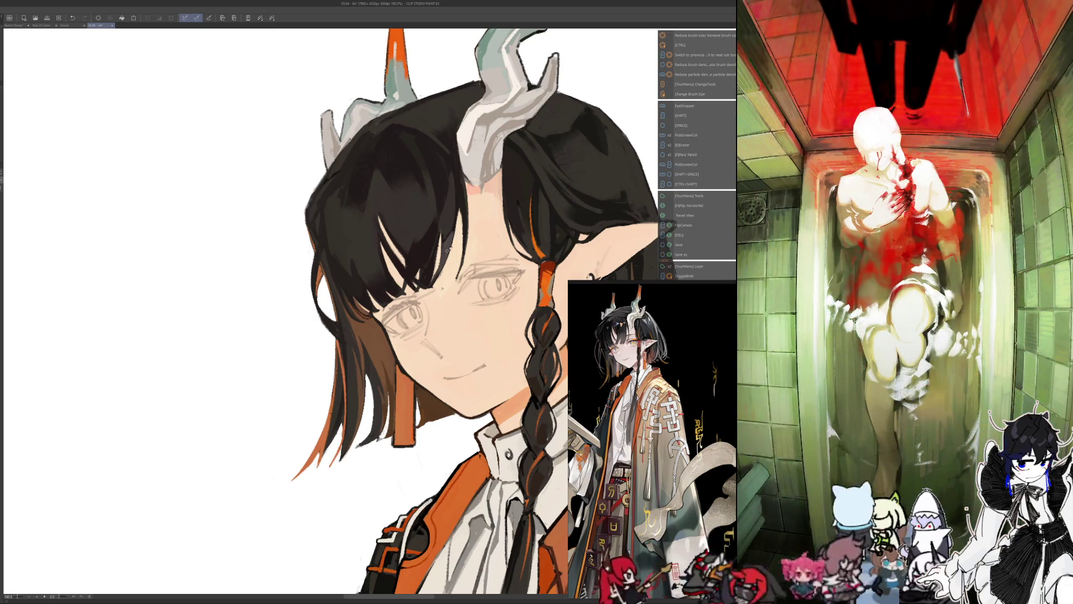
# - Pick a hair-shading colour from the canvas near the character's braid with the eyedropper
pyautogui.press('alt')
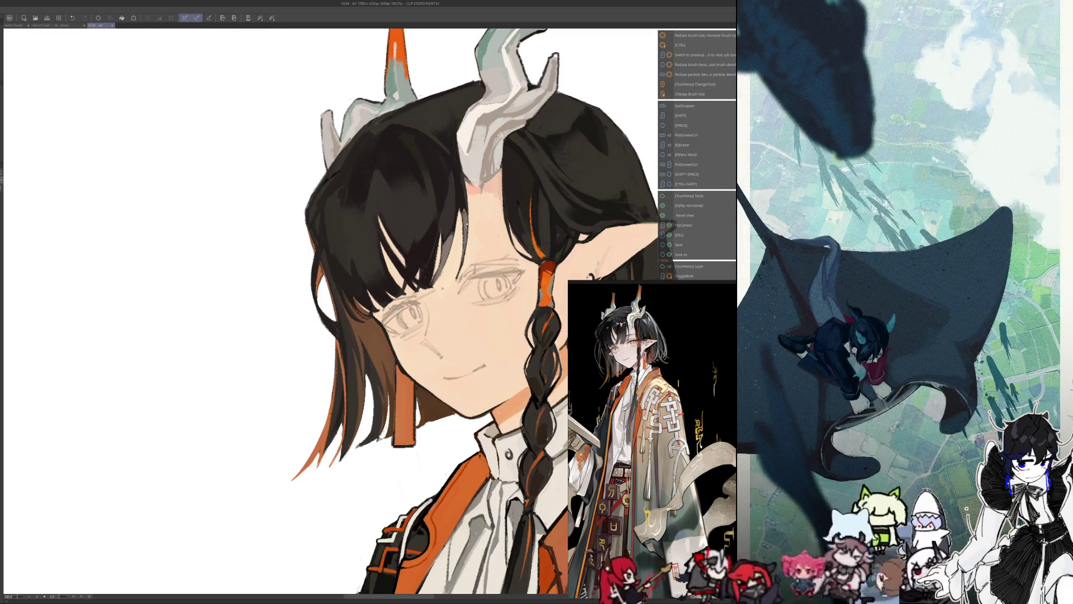
pyautogui.press('alt')
pyautogui.press('alt')
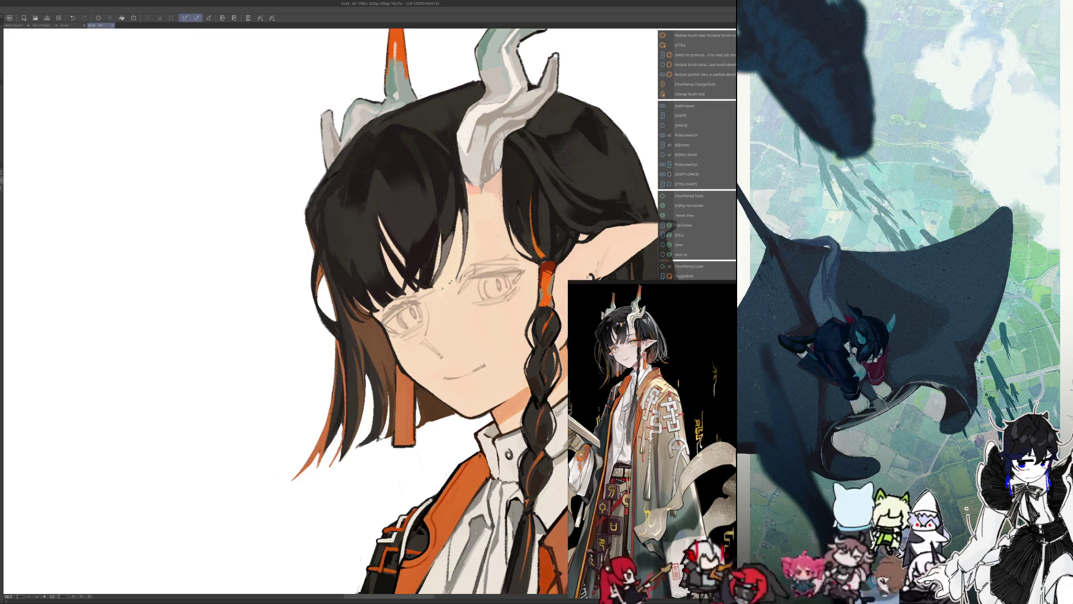
pyautogui.press('alt')
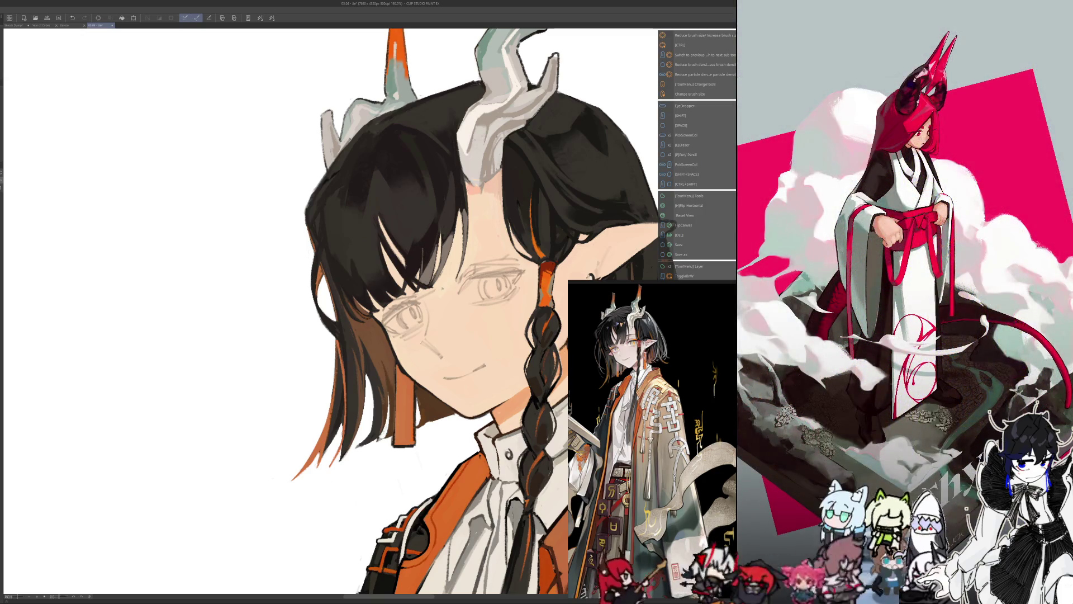
pyautogui.keyDown('alt'); pyautogui.click(425, 250); pyautogui.keyUp('alt')
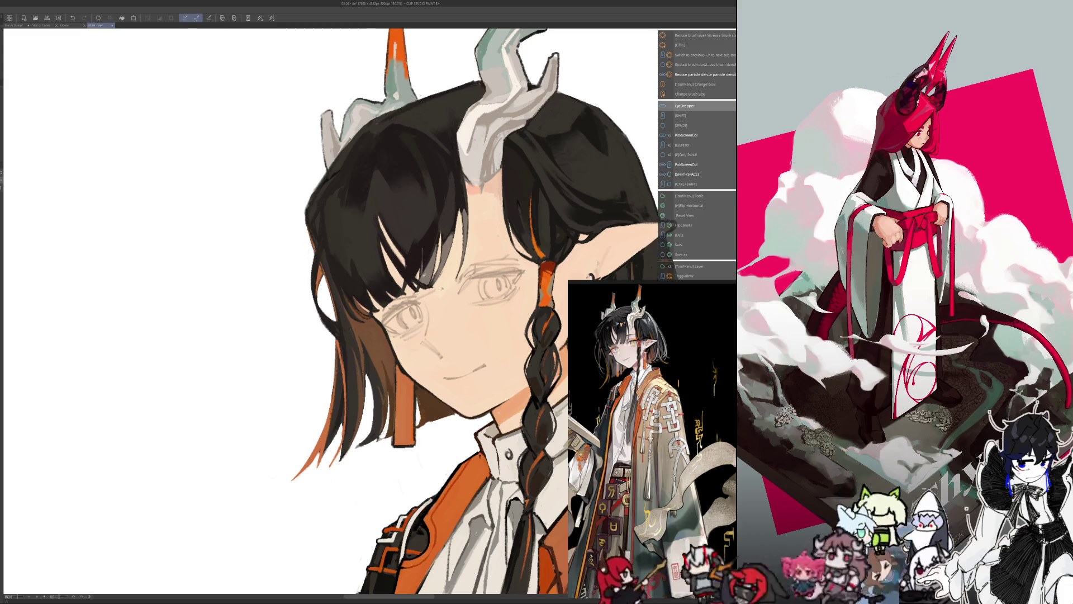